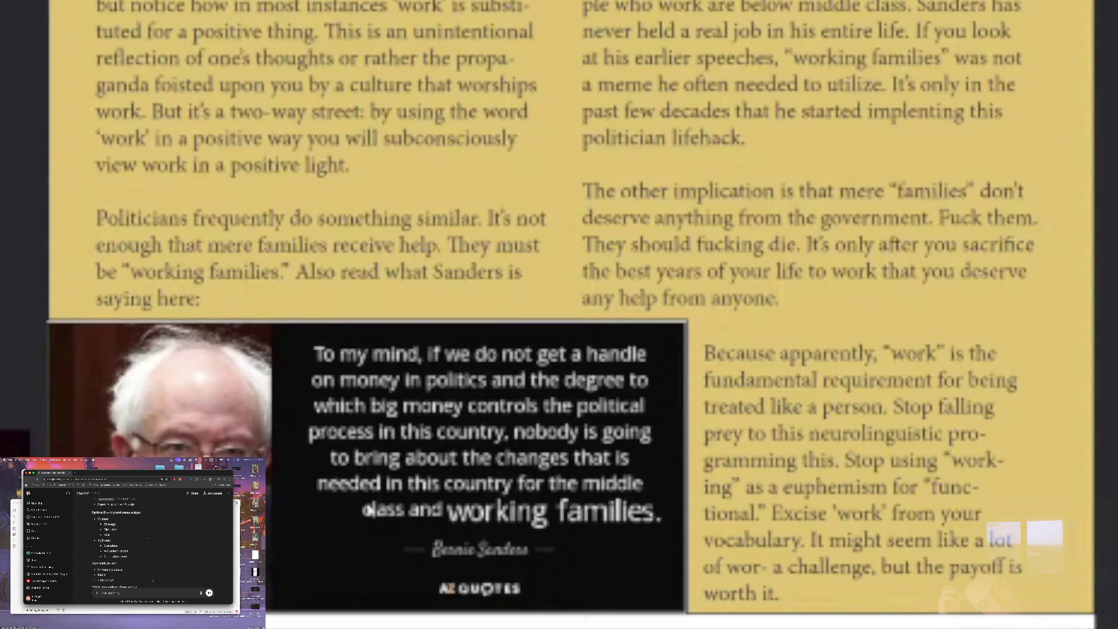
Highlight the working-families passage on the book page, then pause the book video
scroll(629, 504, up, 3)
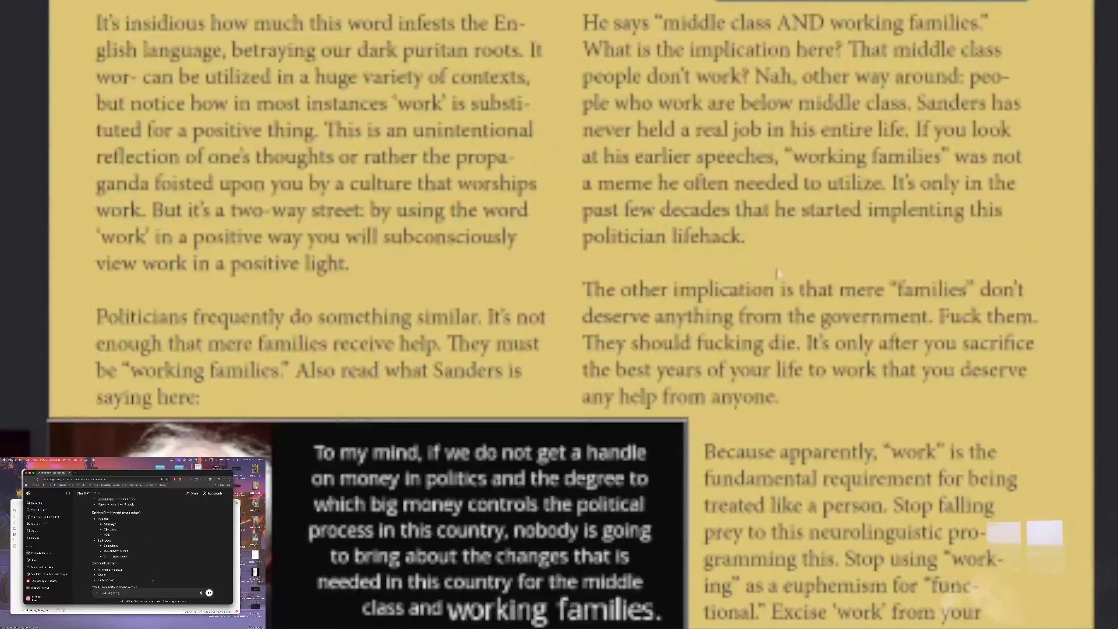
mouse_move(583, 18)
mouse_down()
mouse_move(709, 50)
mouse_move(791, 266)
mouse_move(741, 232)
mouse_move(760, 235)
mouse_up()
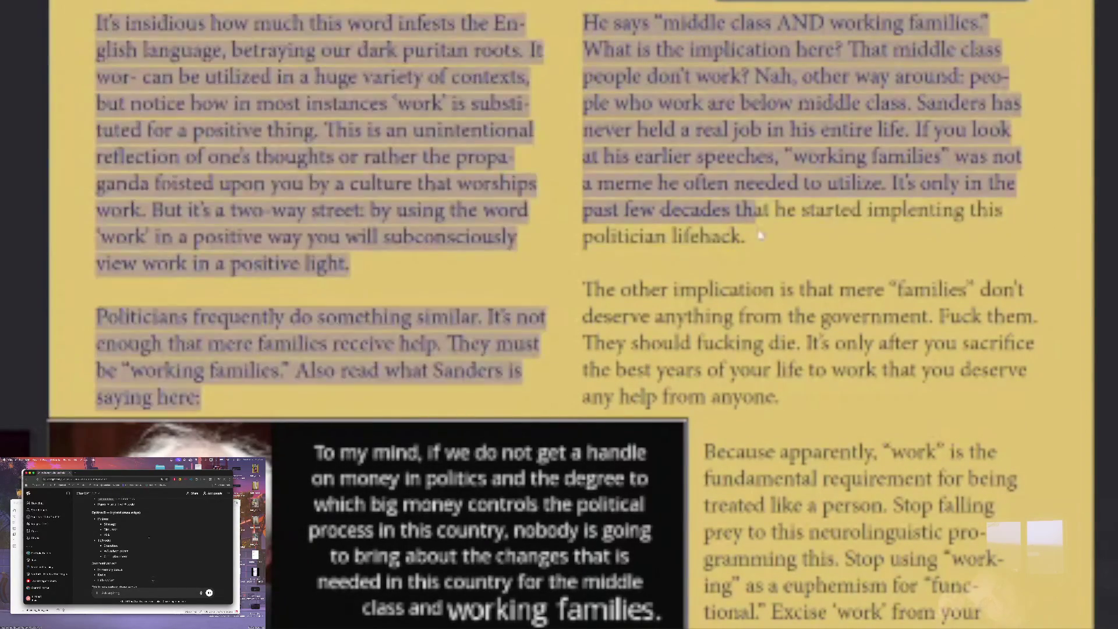
click(760, 234)
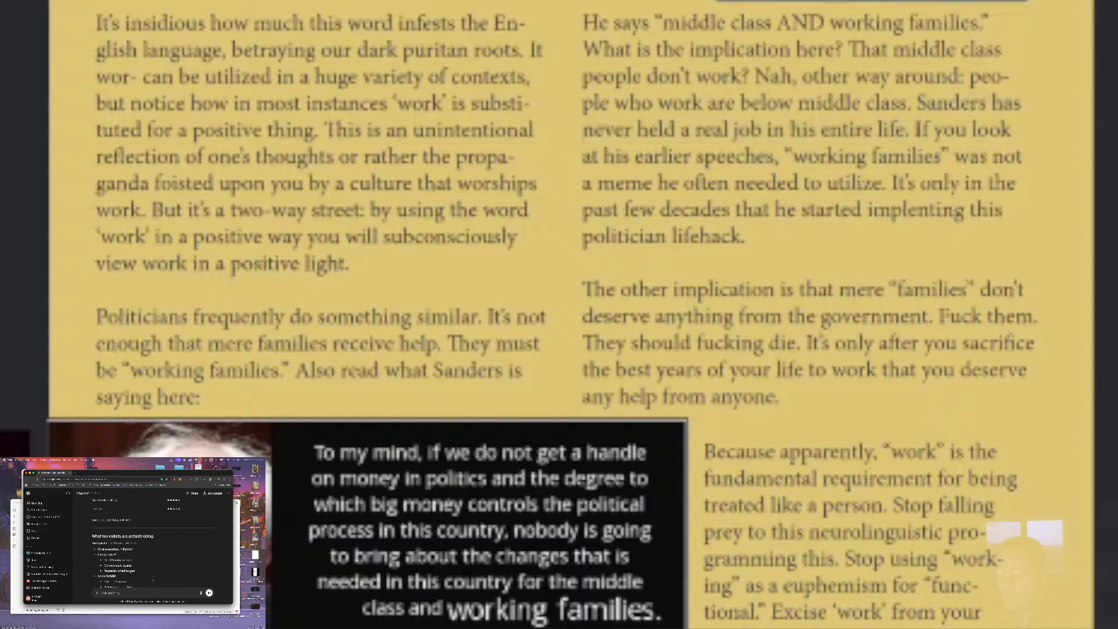
click(600, 295)
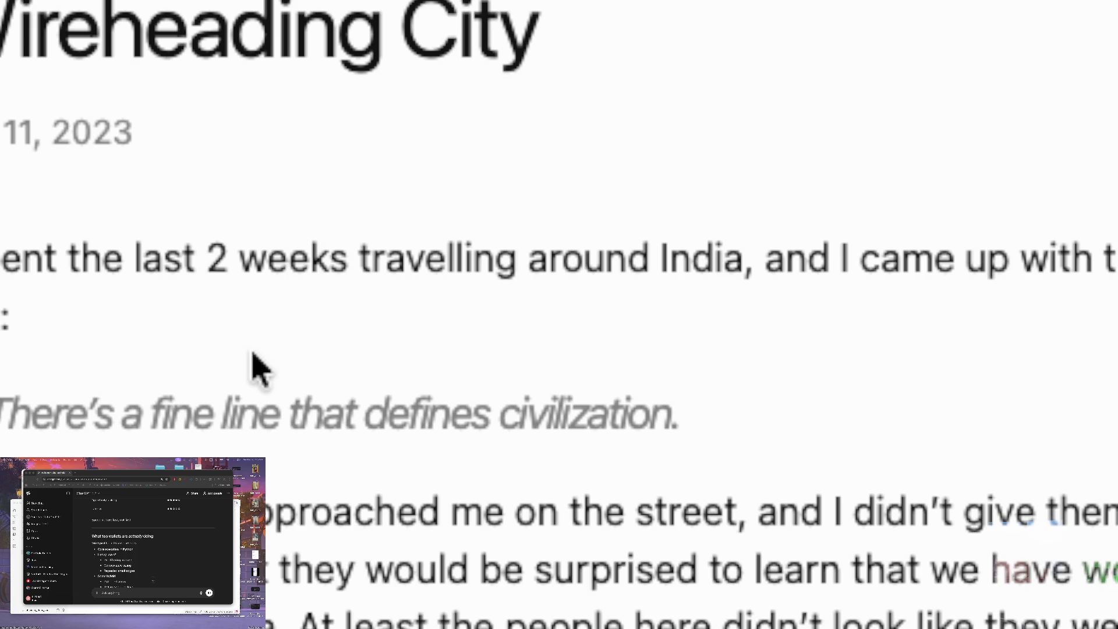
Scroll through the Wireheading City post from its opening down to the free drugs section
scroll(254, 357, down, 5)
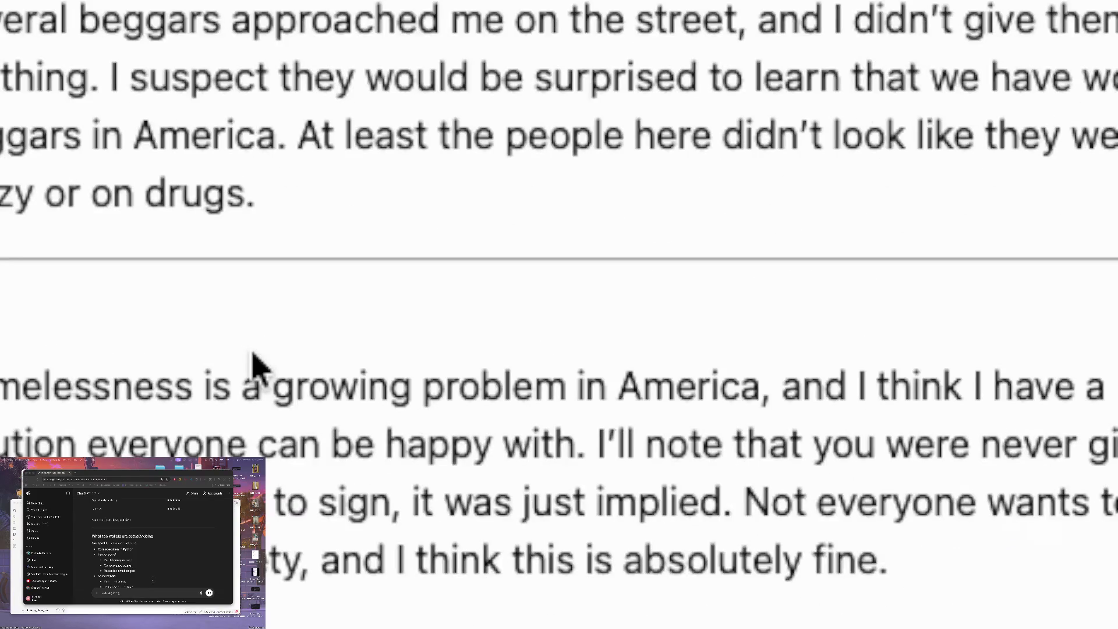
scroll(255, 356, down, 6)
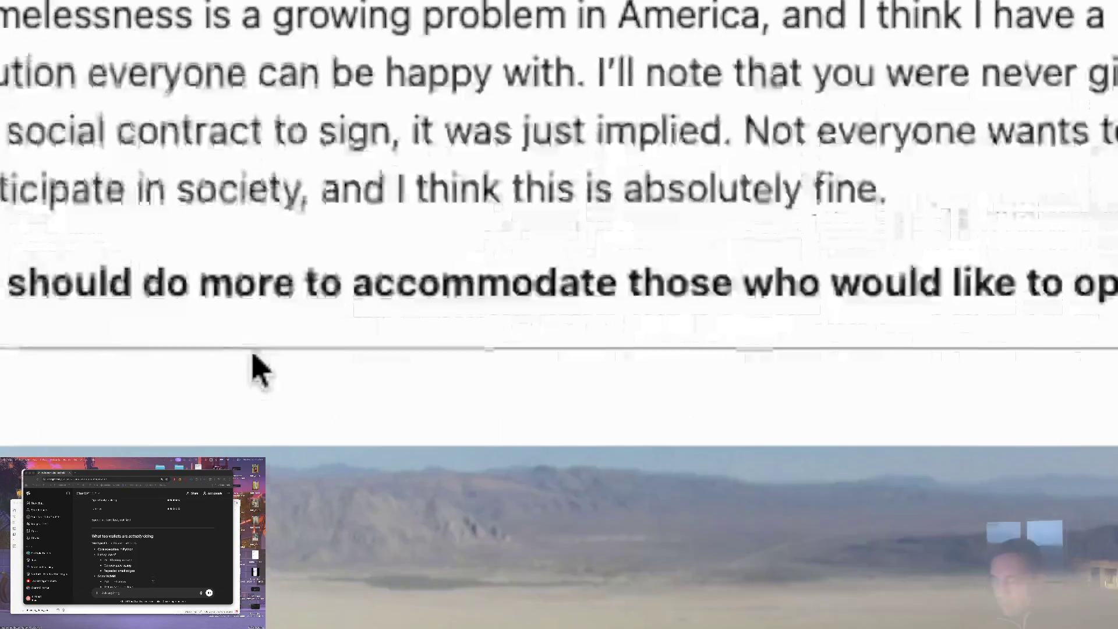
scroll(255, 357, down, 10)
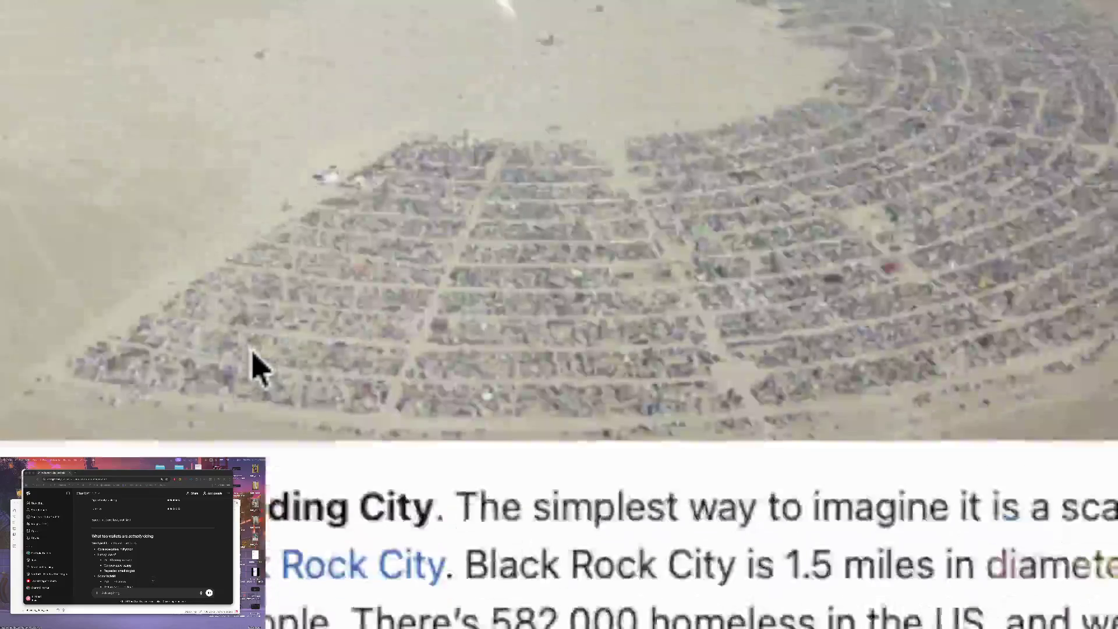
scroll(255, 357, down, 1)
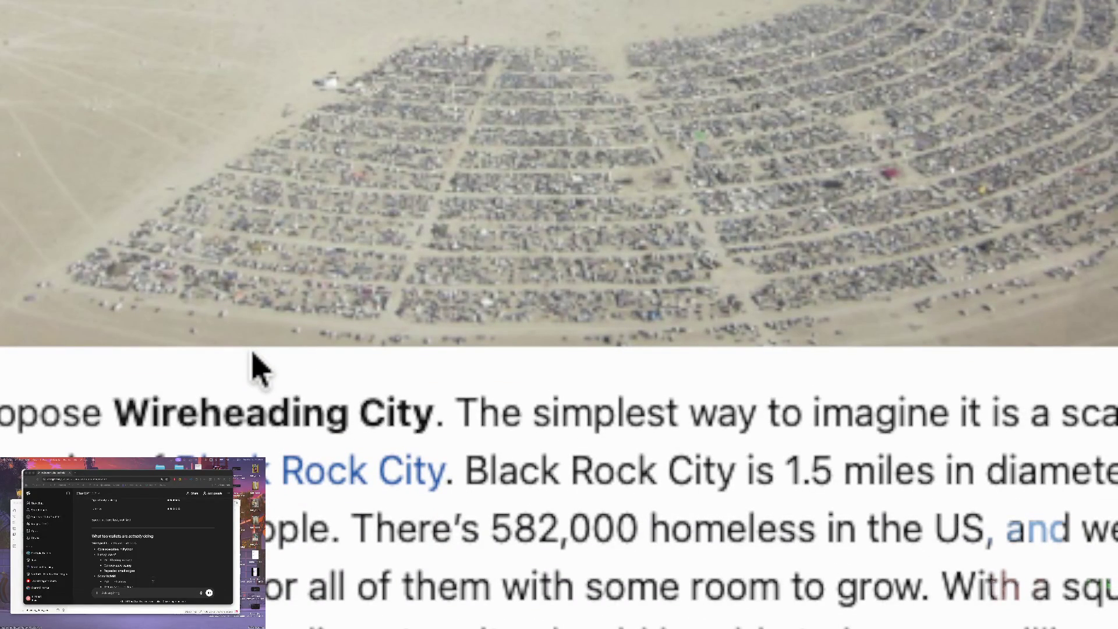
scroll(255, 357, down, 10)
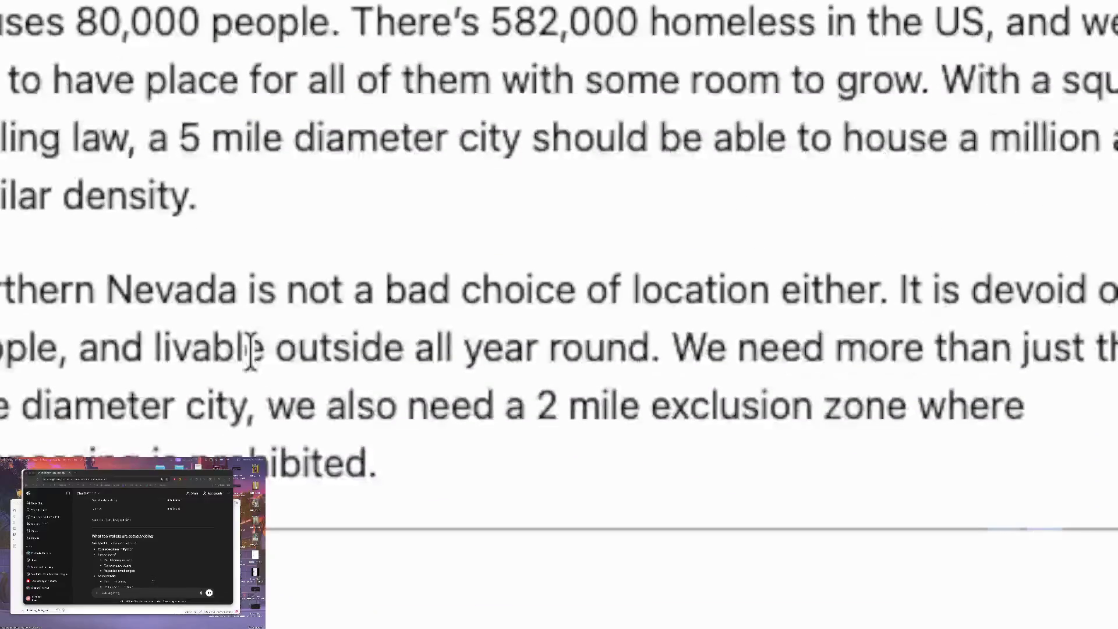
scroll(250, 350, down, 2)
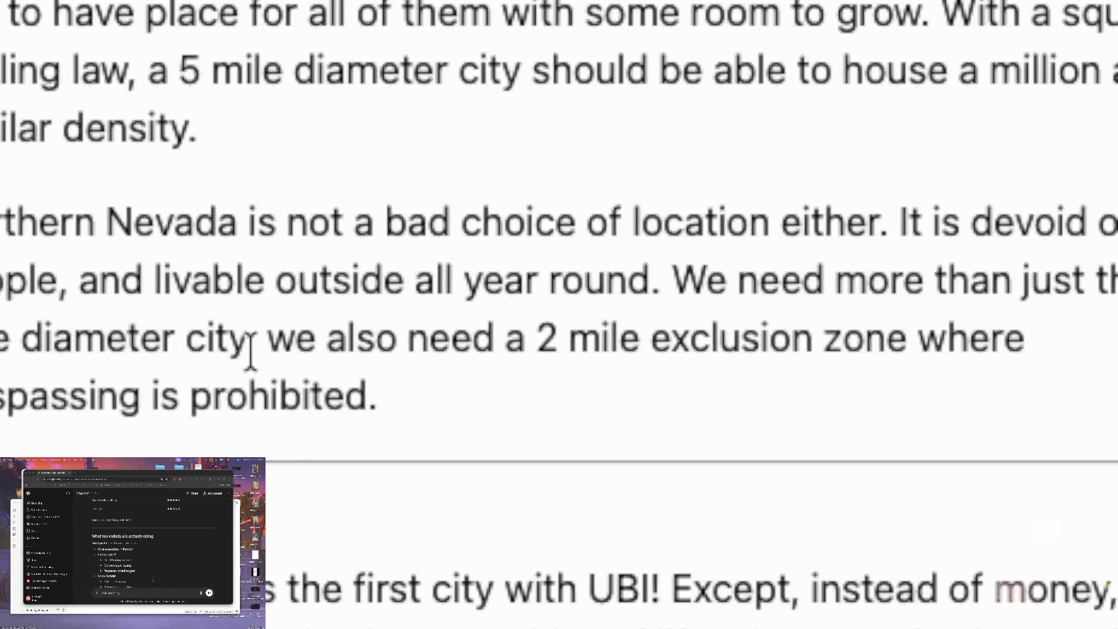
scroll(250, 349, down, 5)
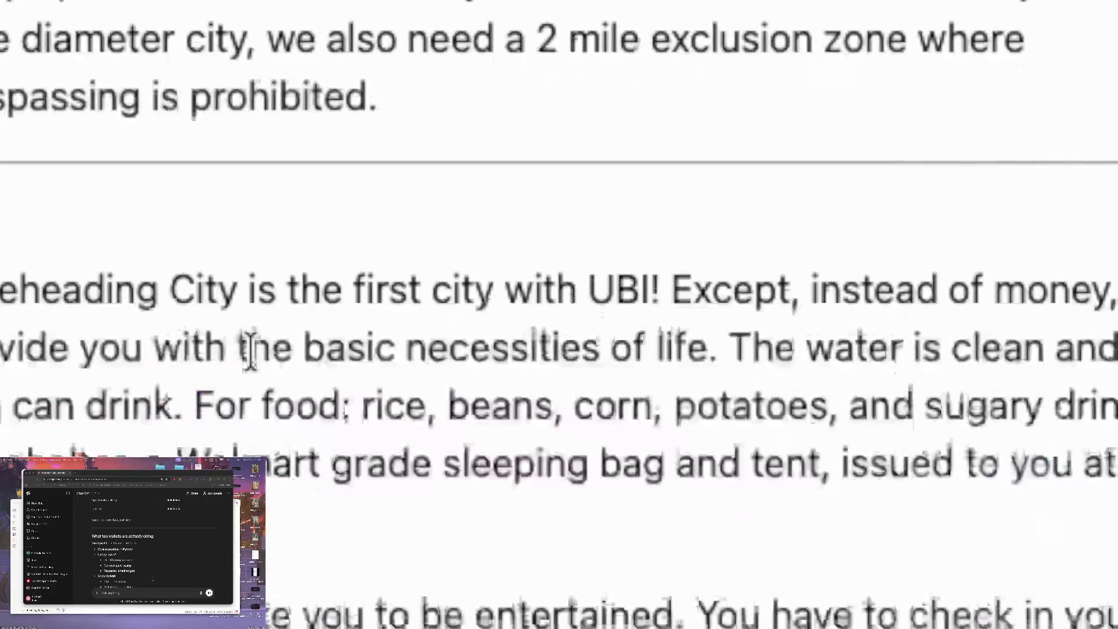
scroll(254, 358, down, 1)
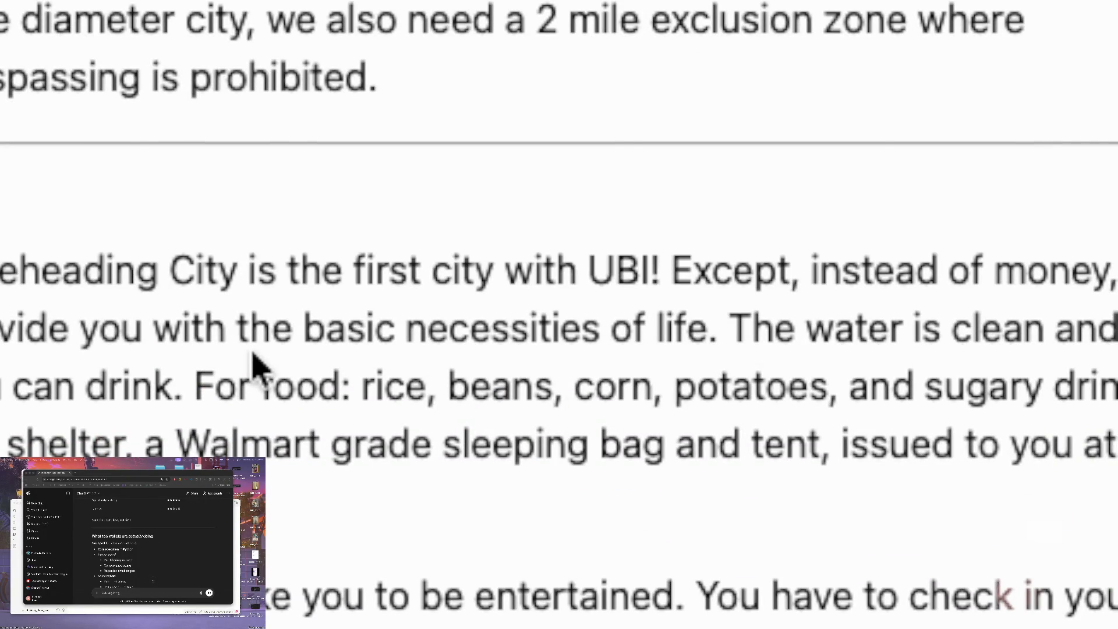
scroll(257, 367, down, 1)
scroll(256, 367, down, 1)
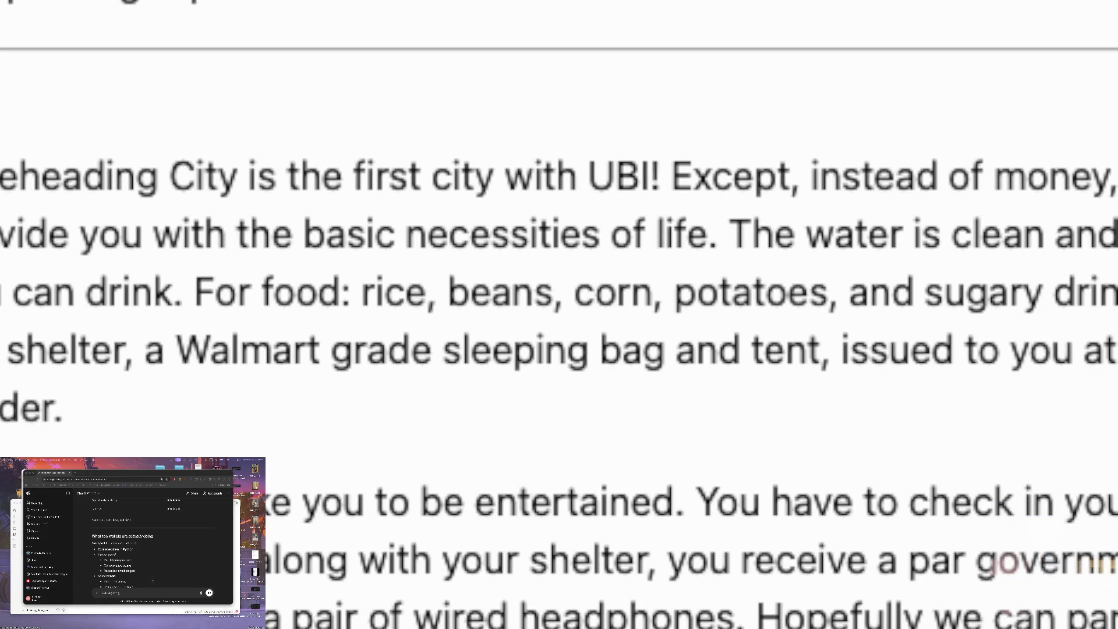
scroll(559, 315, down, 1)
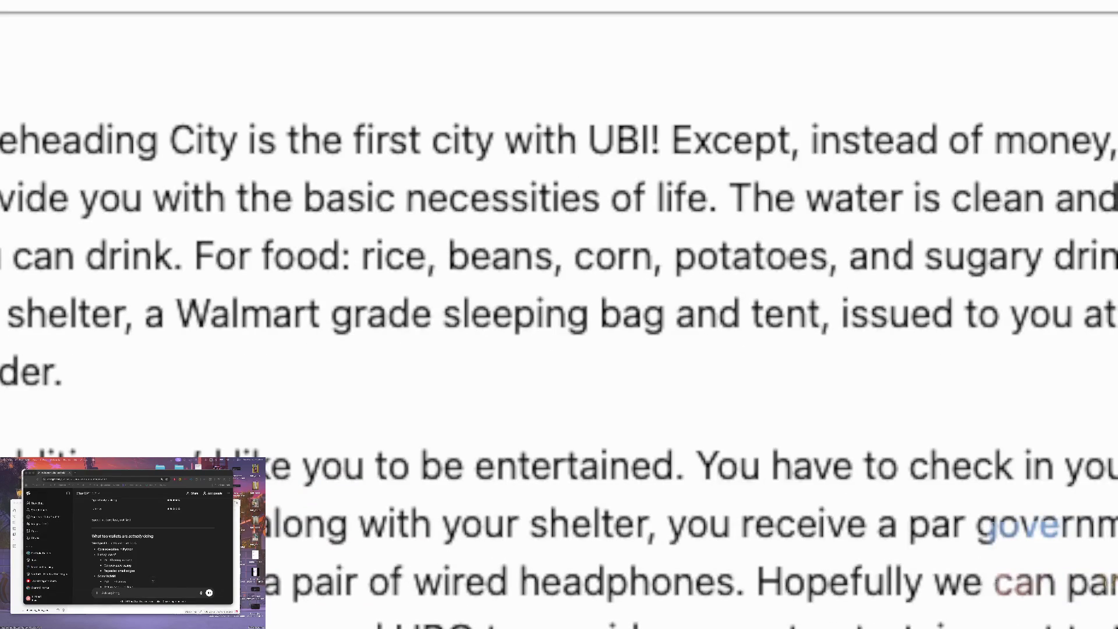
scroll(559, 315, down, 1)
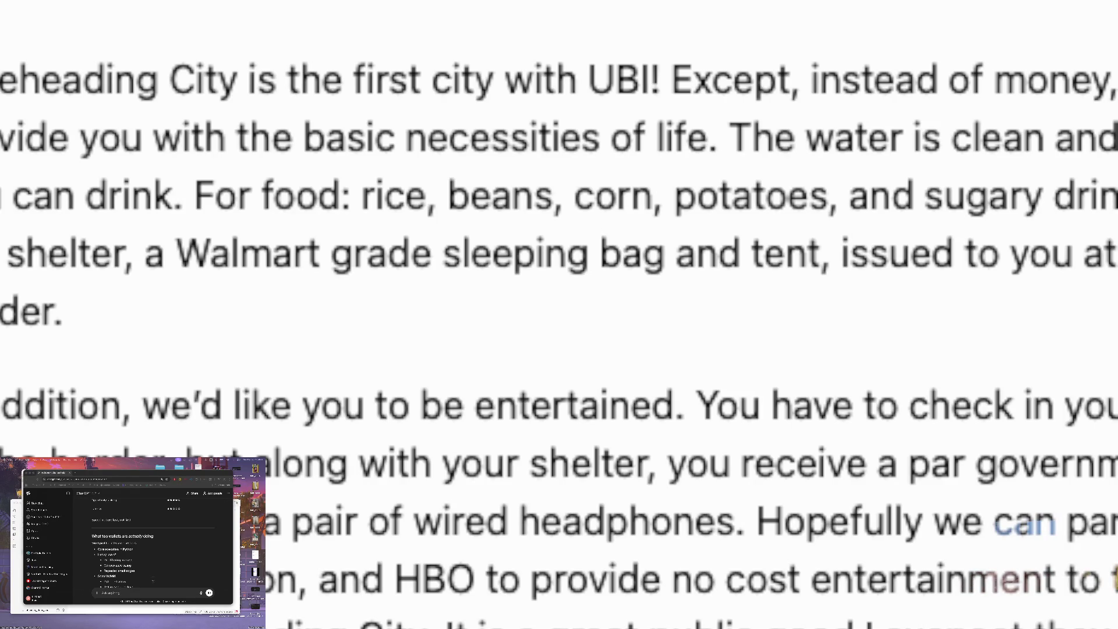
scroll(559, 315, down, 5)
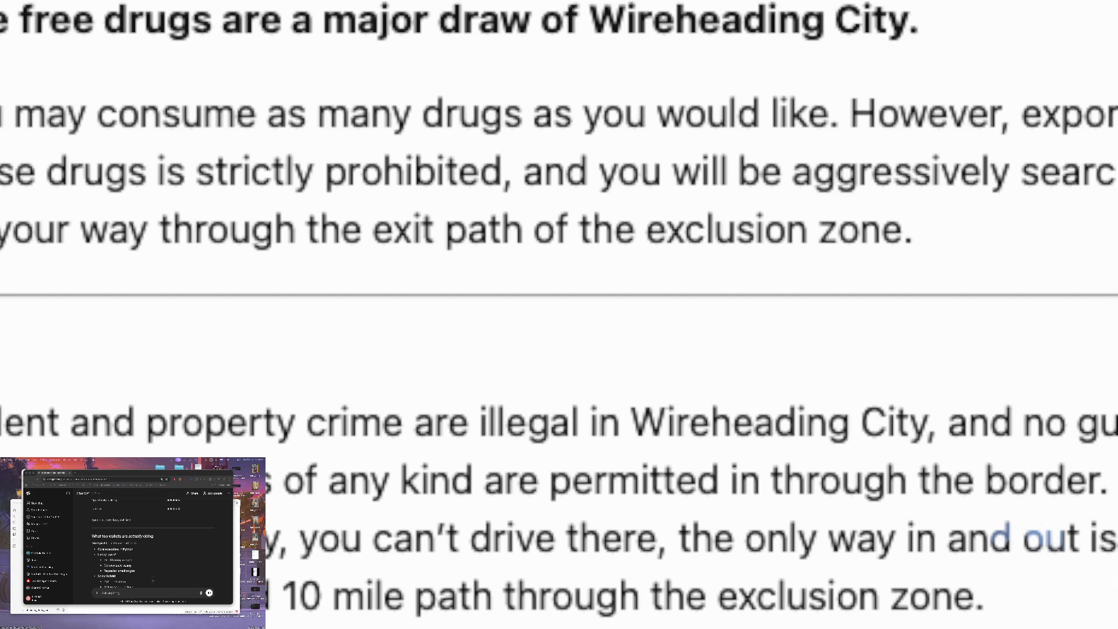
Scroll on to the post's Update paragraph citing the US prison population
scroll(559, 314, down, 10)
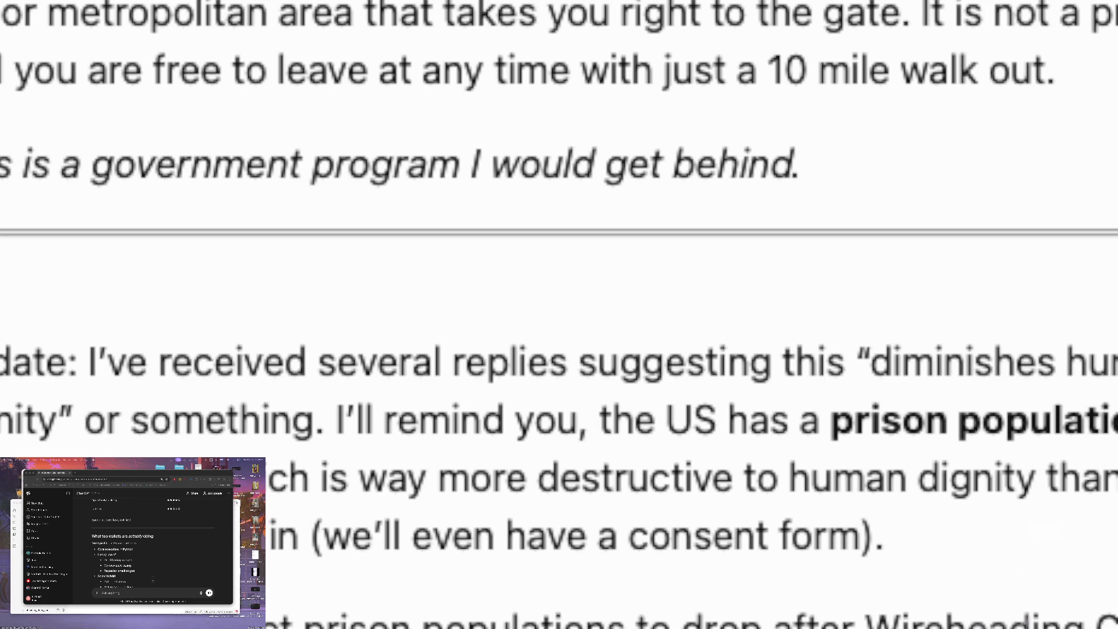
Reread the Wireheading City paragraphs on prison costs and tourists, then scroll back up
scroll(559, 314, down, 10)
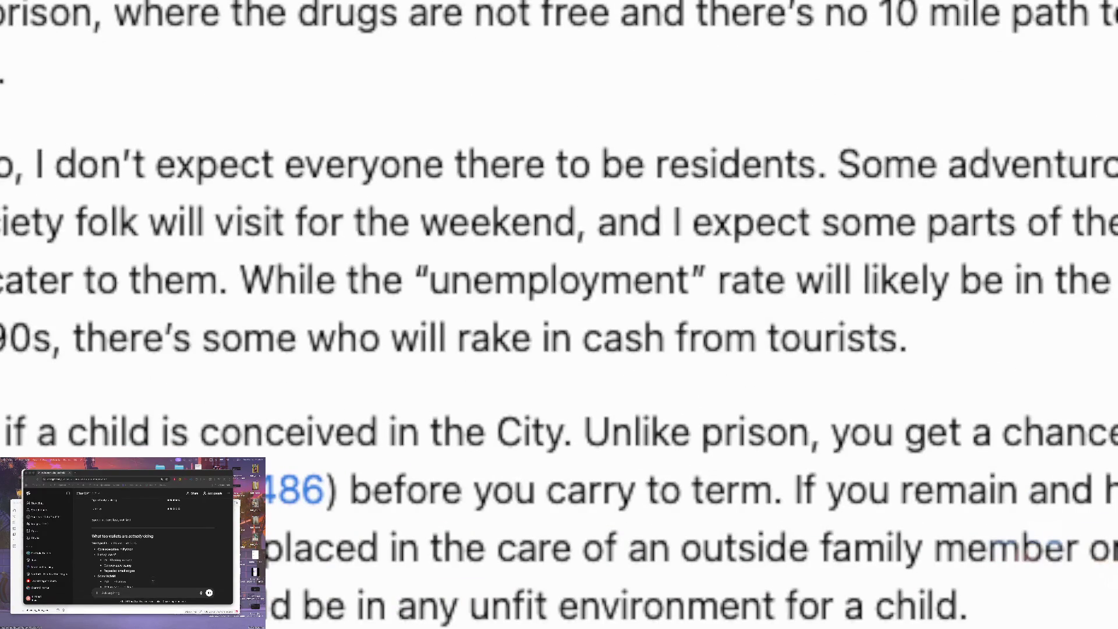
scroll(559, 315, up, 7)
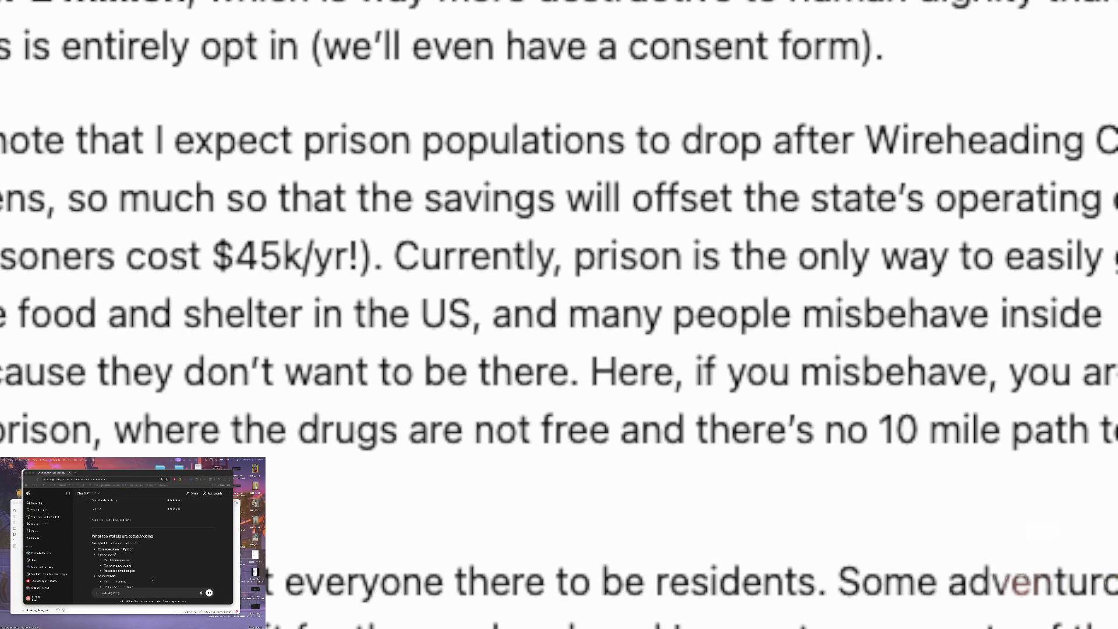
scroll(559, 315, down, 1)
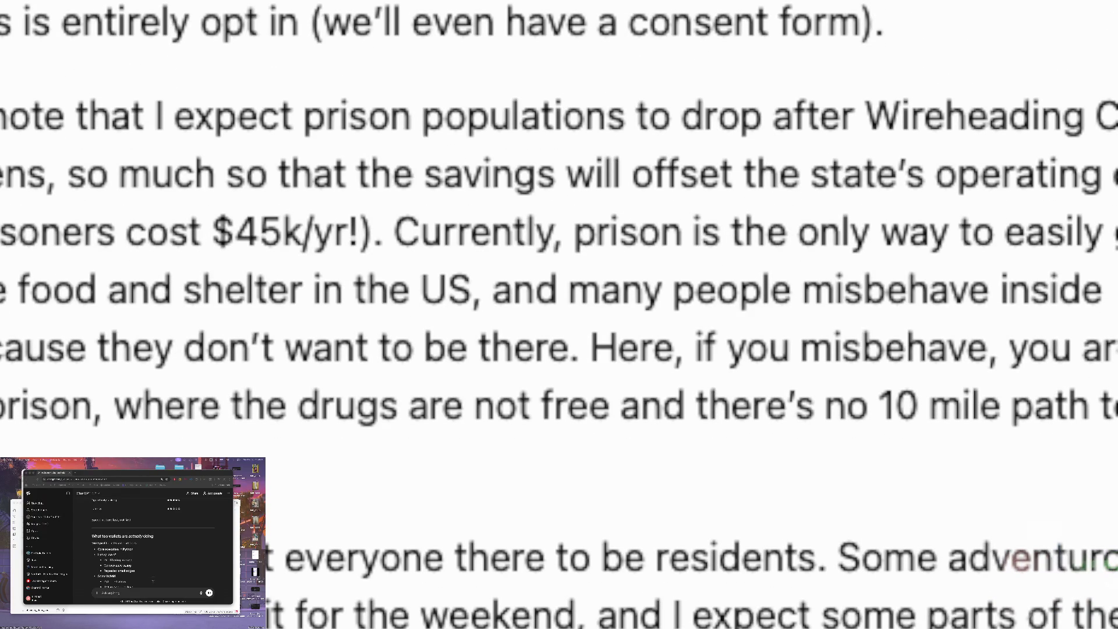
scroll(559, 315, down, 1)
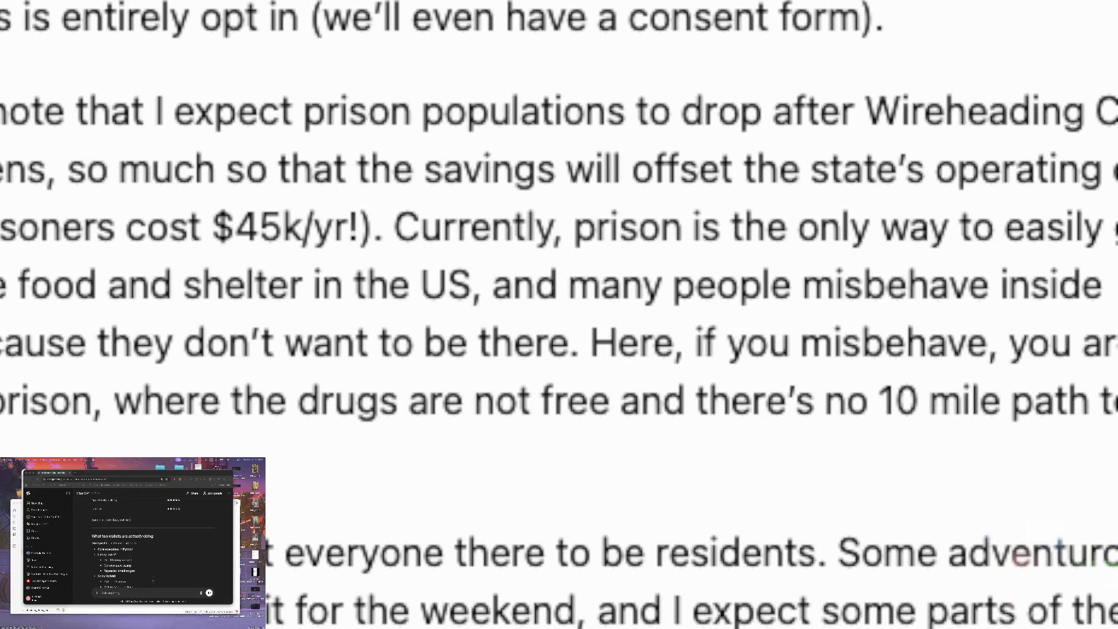
scroll(559, 315, down, 2)
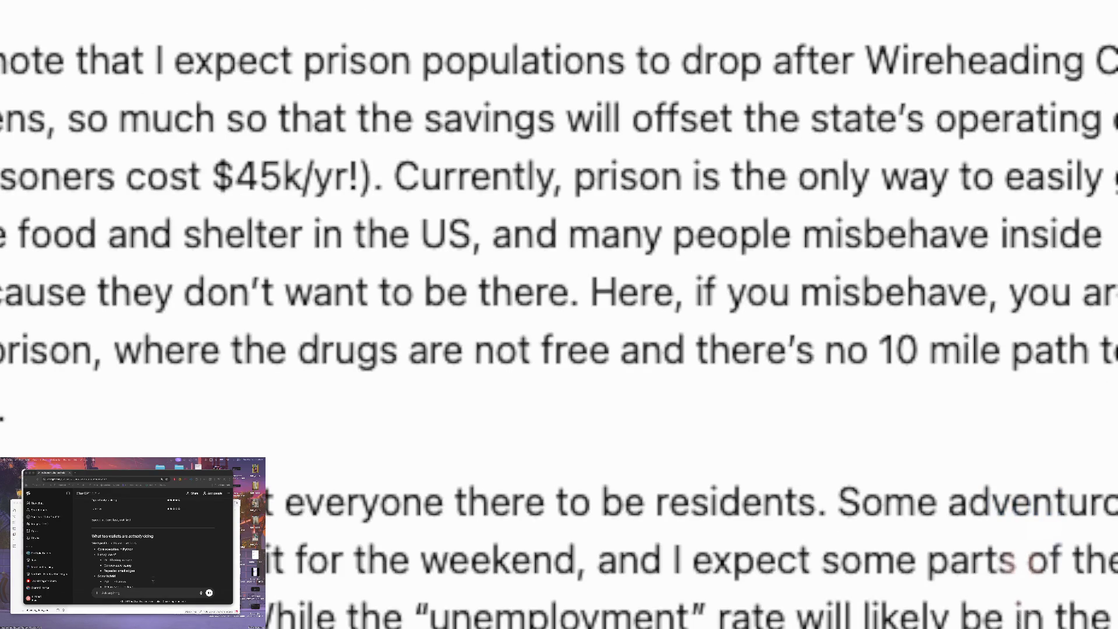
scroll(559, 314, down, 2)
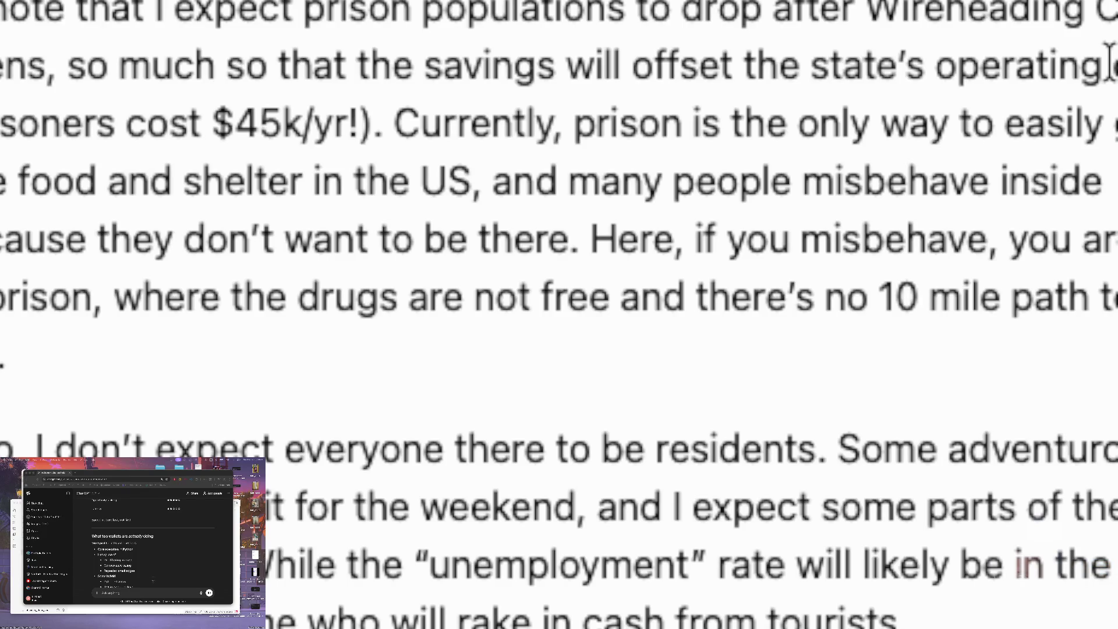
scroll(834, 124, down, 10)
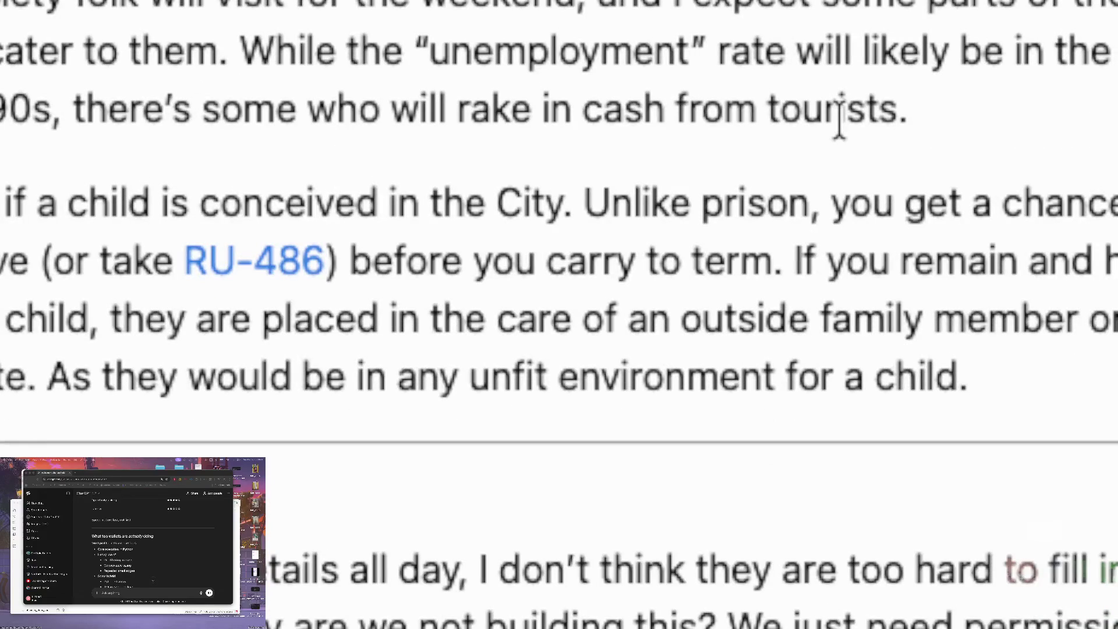
scroll(942, 62, up, 15)
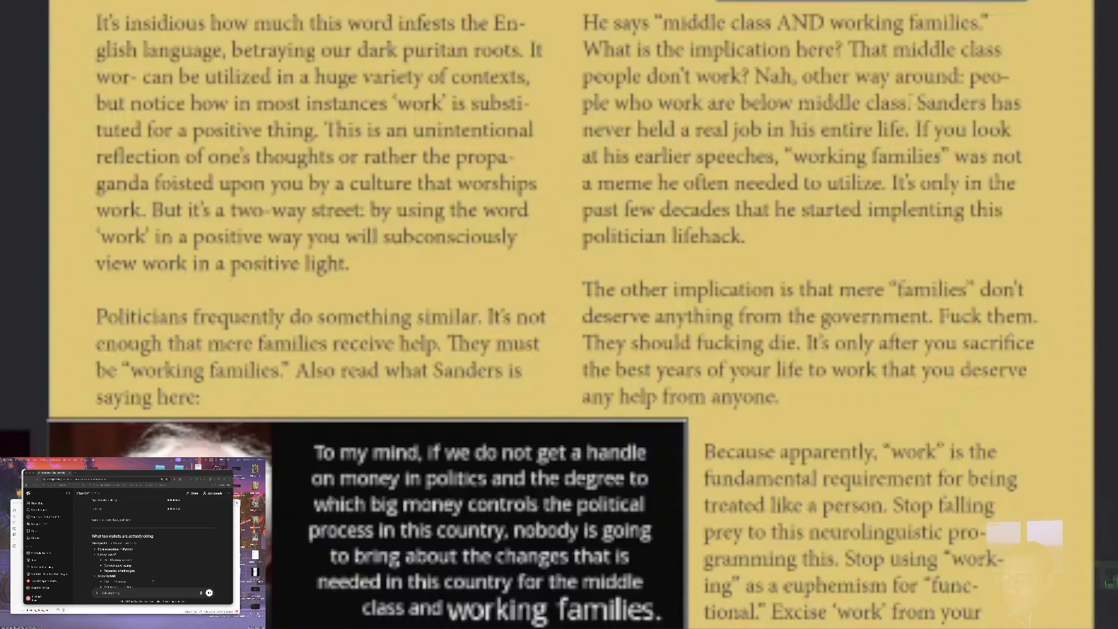
Resume the book video and scroll to the page 14 'Working class is a euphemism' banner
mouse_move(251, 396)
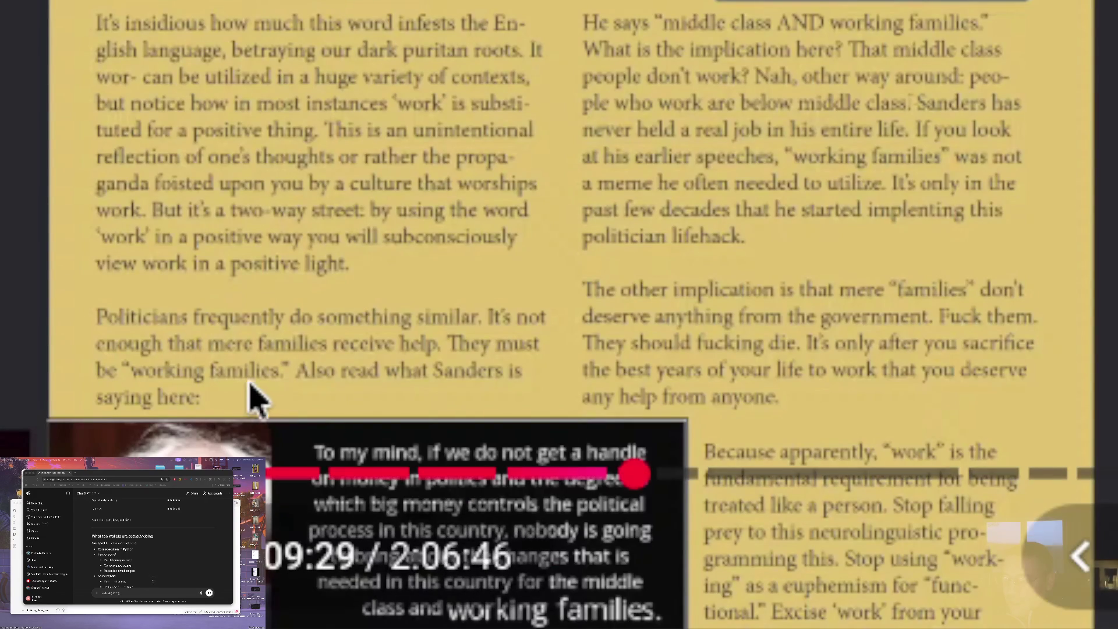
click(443, 195)
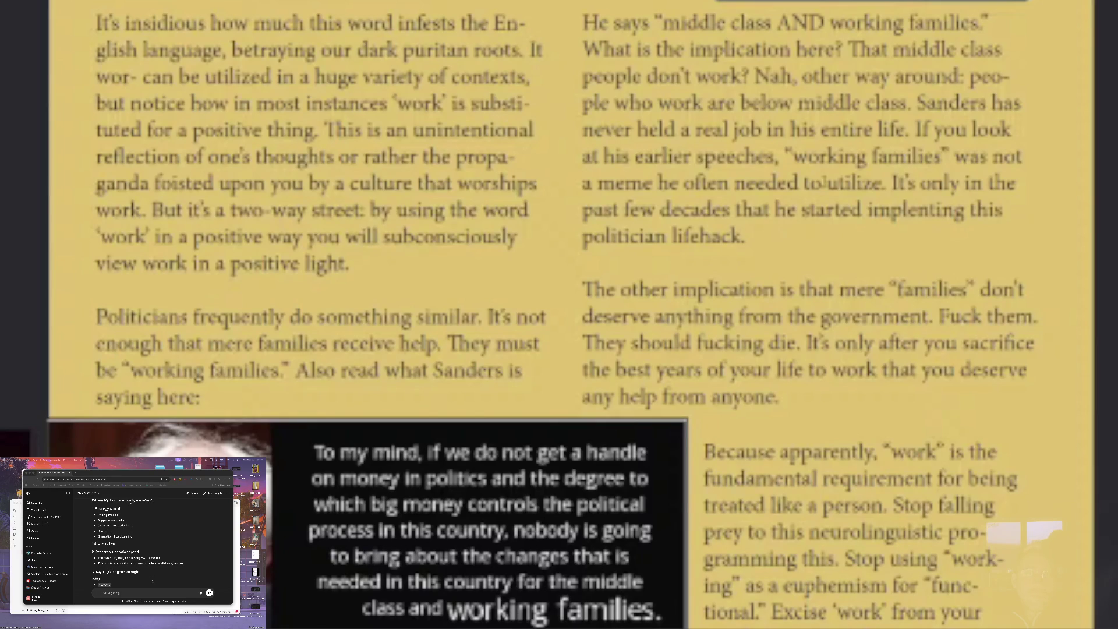
scroll(808, 177, down, 3)
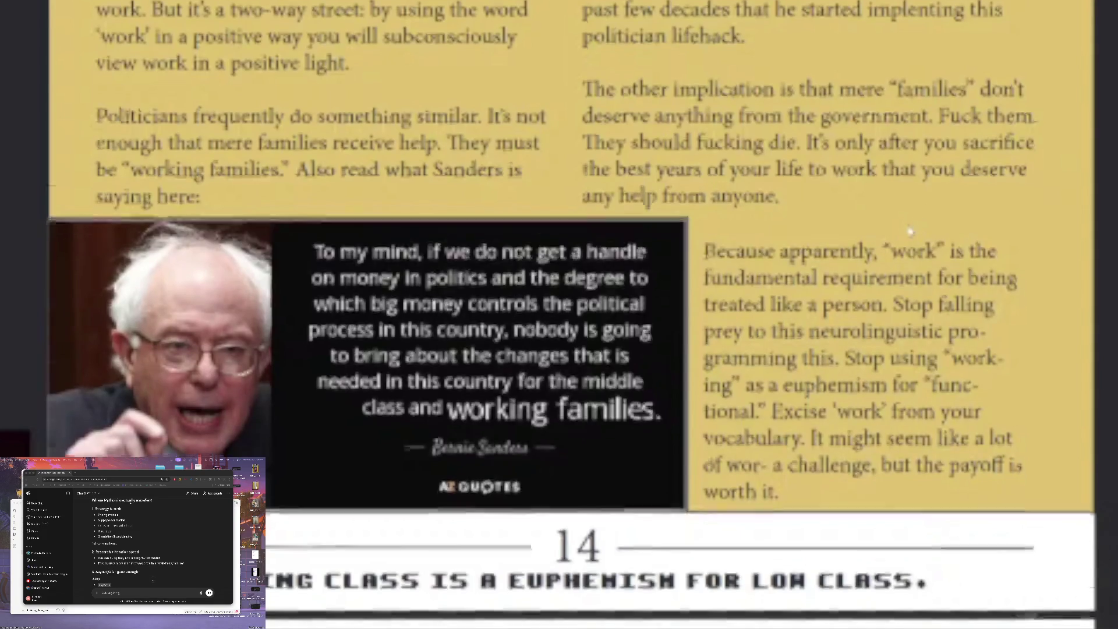
scroll(818, 301, down, 3)
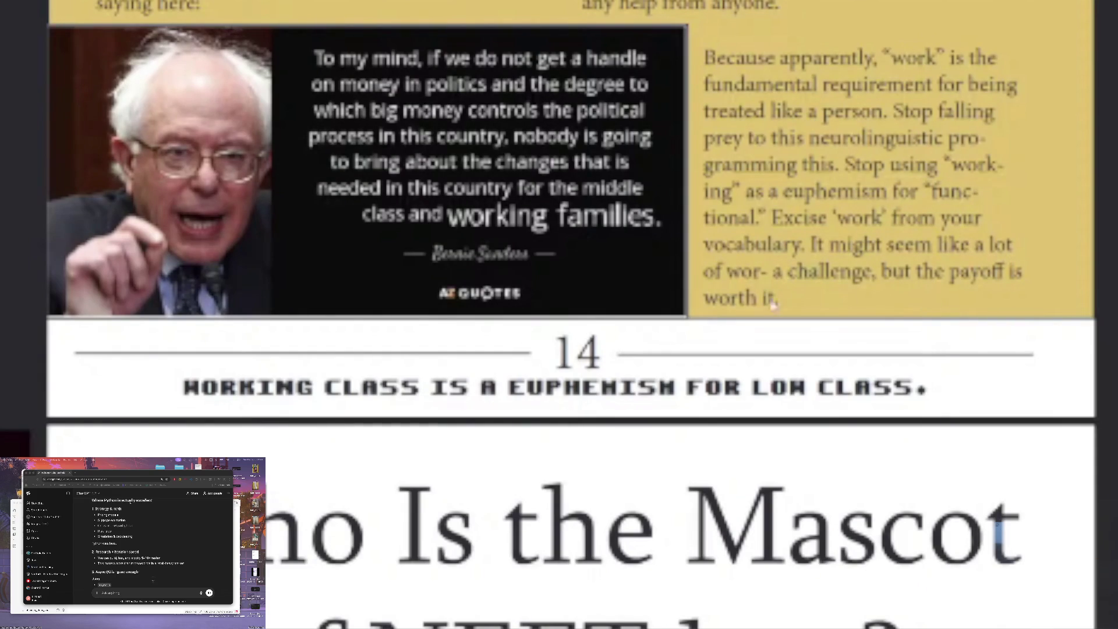
drag(922, 389, 111, 376)
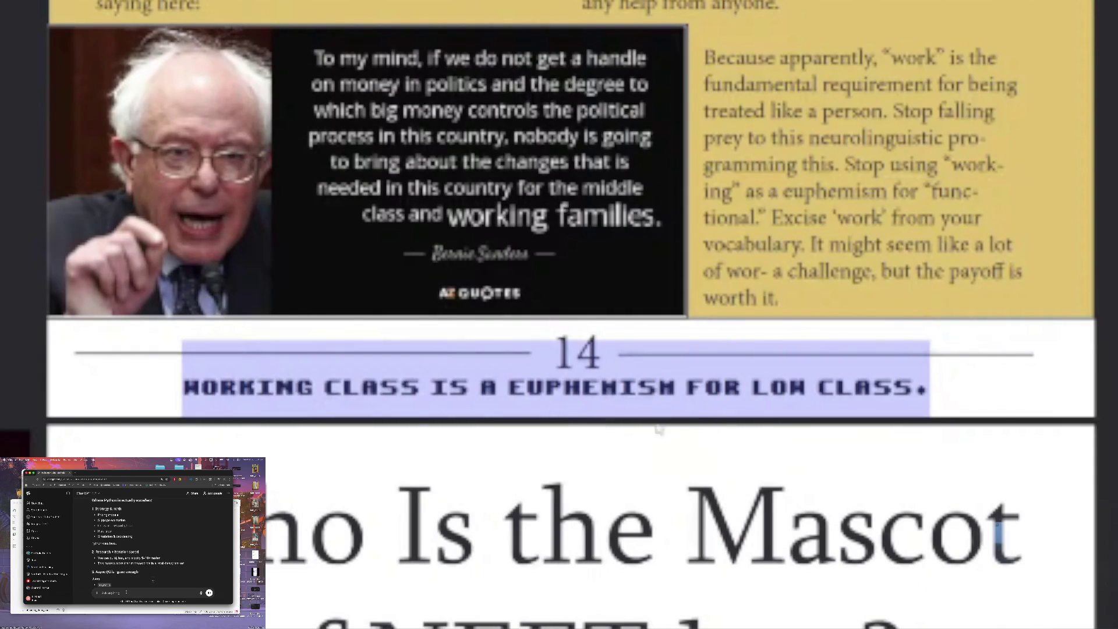
click(830, 401)
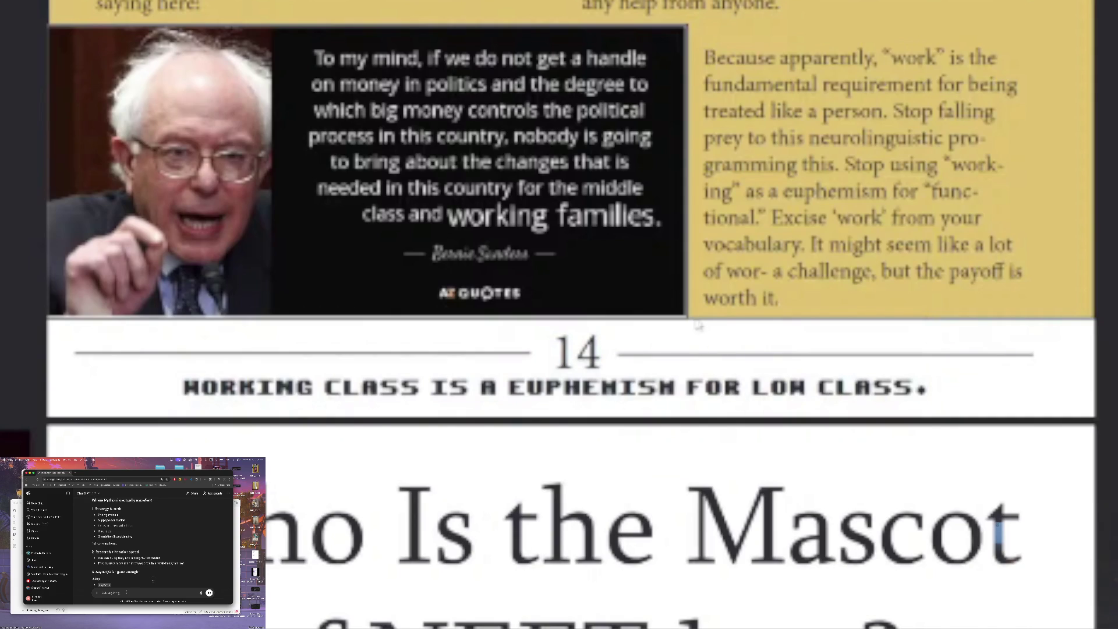
scroll(686, 307, down, 5)
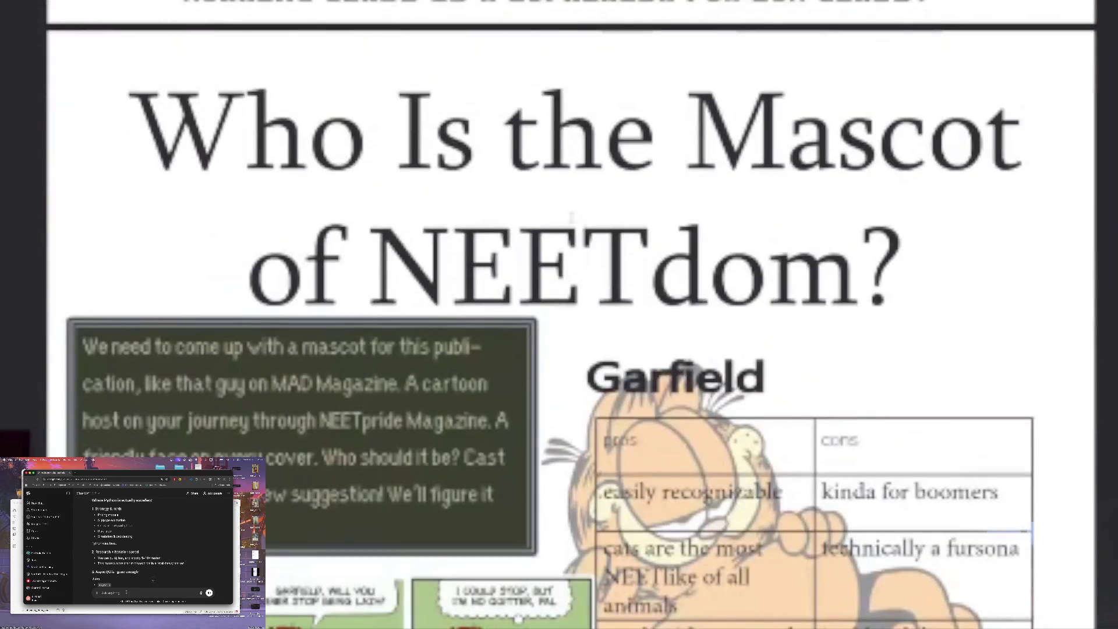
scroll(686, 307, up, 3)
scroll(637, 378, up, 4)
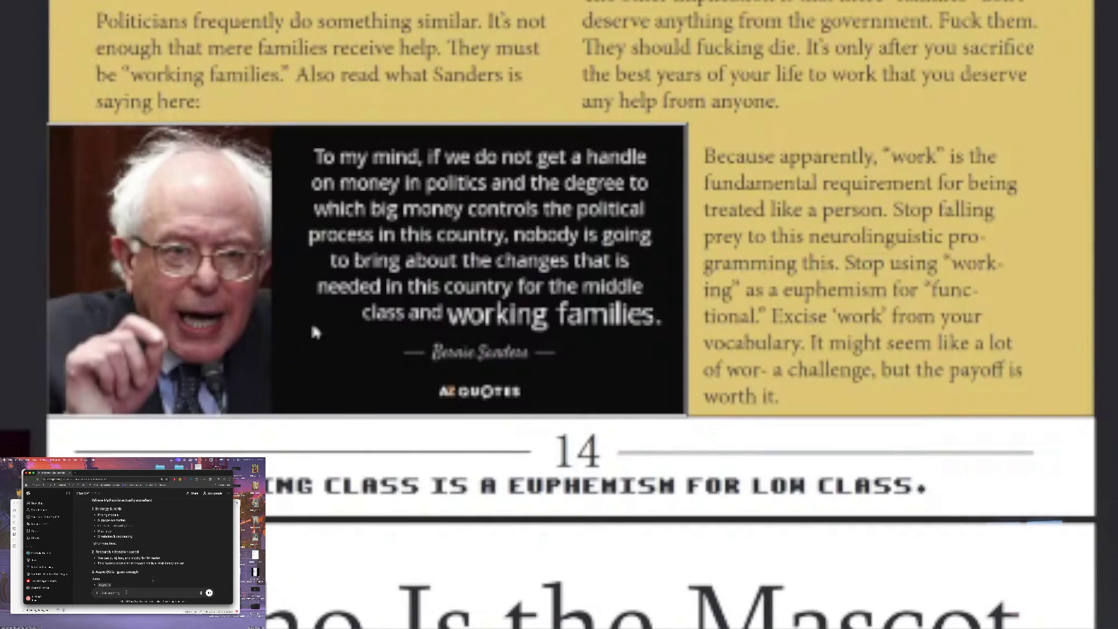
scroll(124, 329, down, 4)
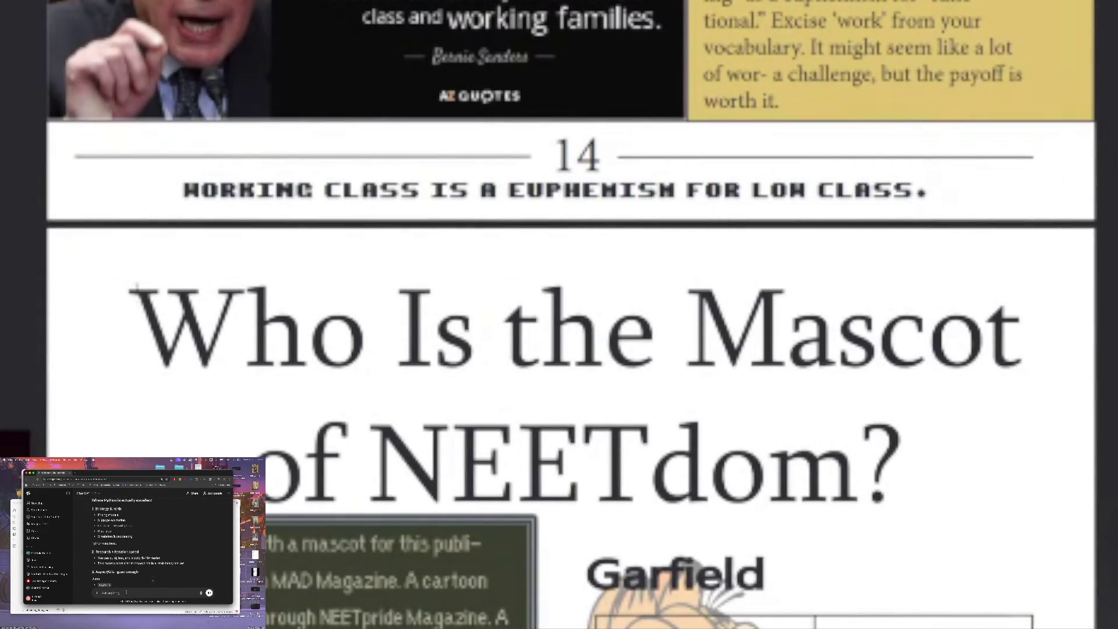
scroll(138, 267, down, 5)
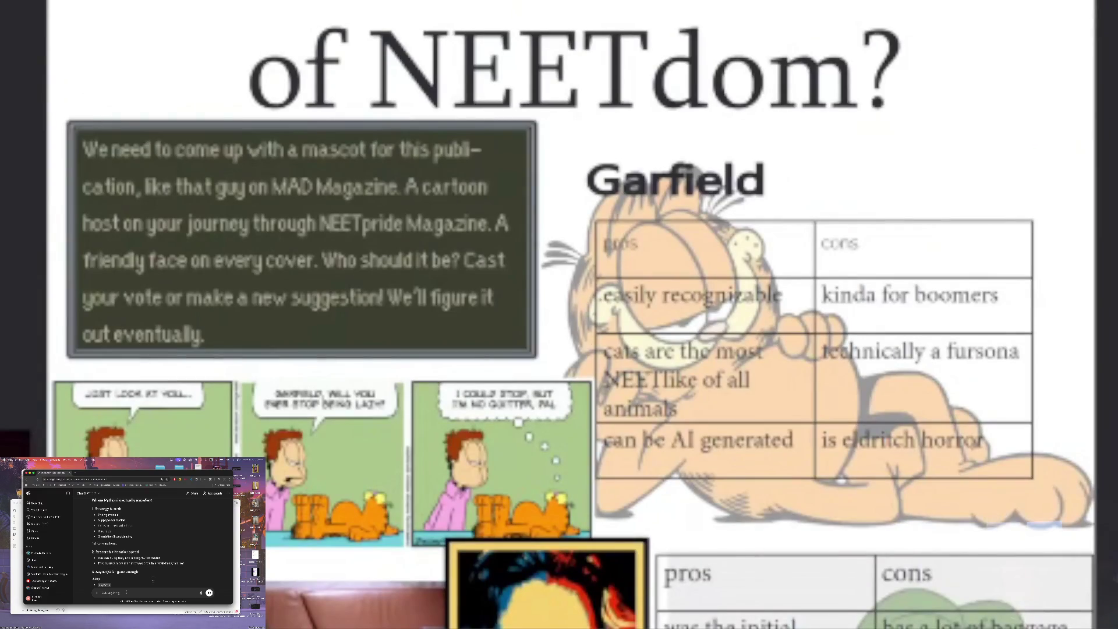
scroll(560, 315, down, 7)
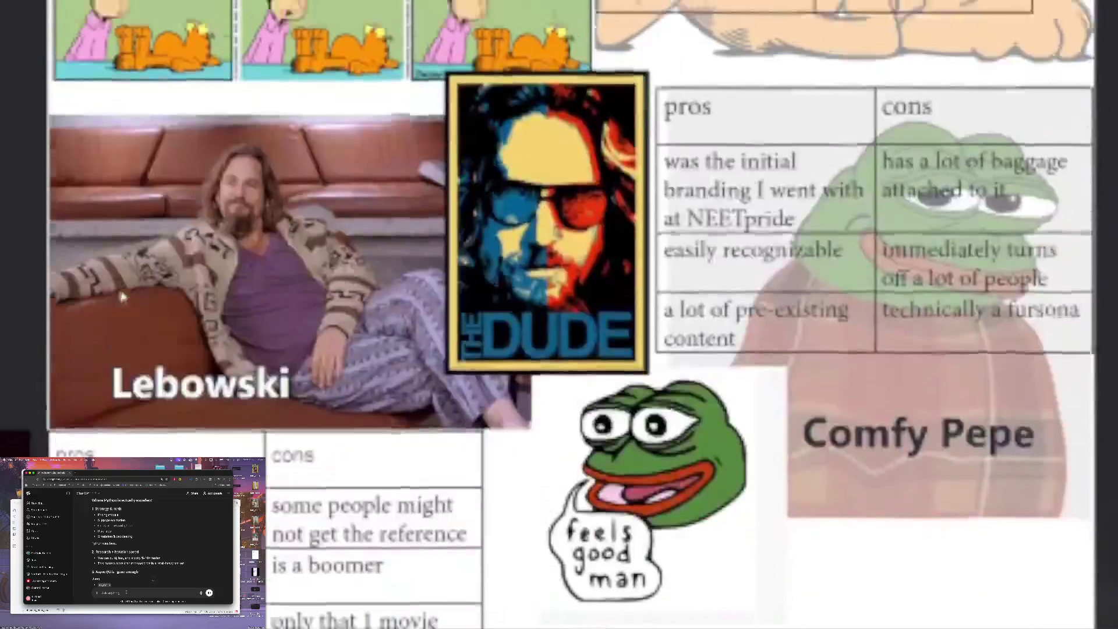
scroll(559, 314, up, 7)
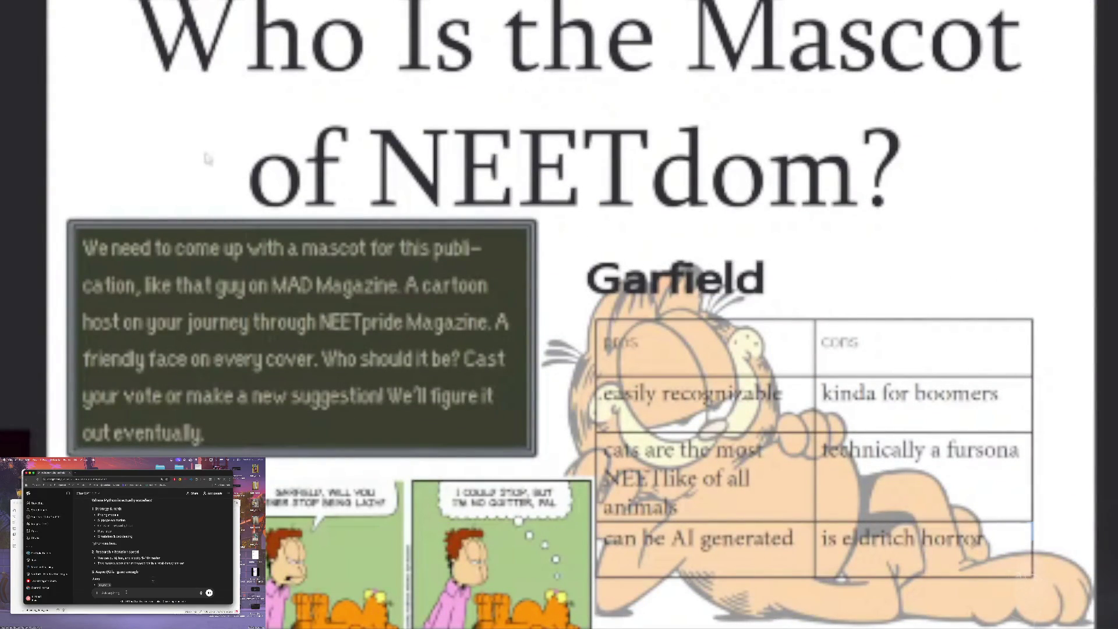
scroll(204, 230, up, 2)
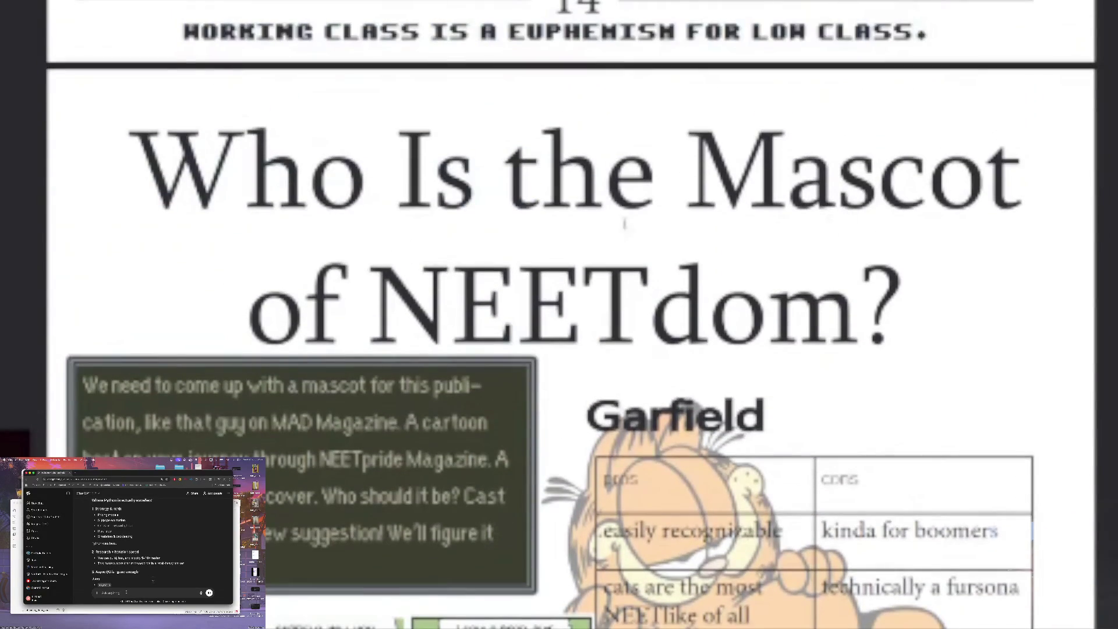
scroll(608, 208, down, 2)
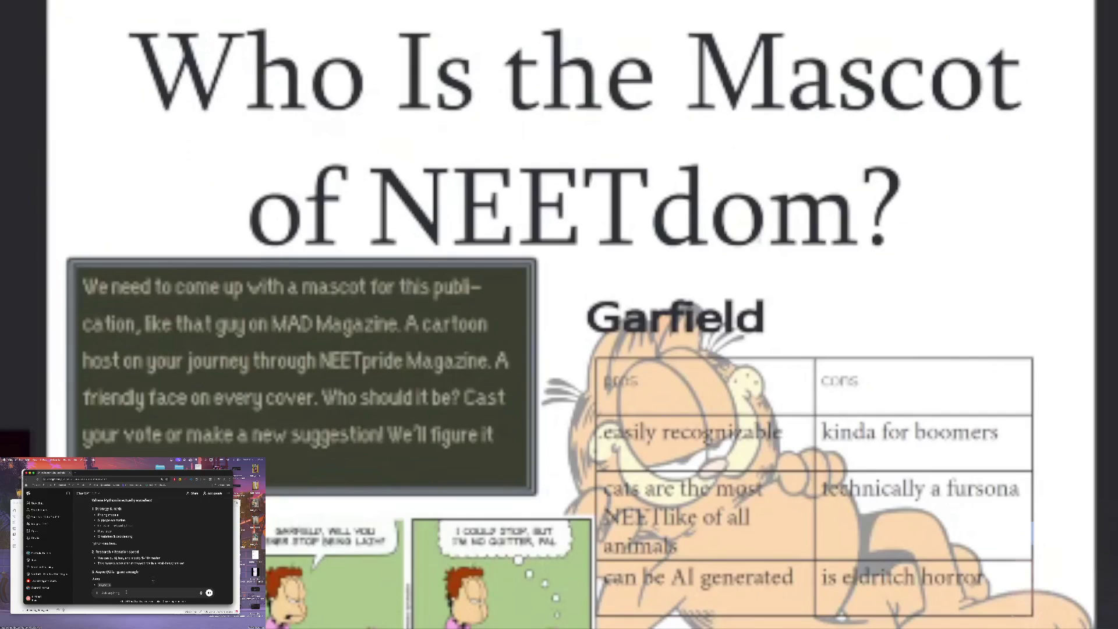
scroll(36, 140, down, 4)
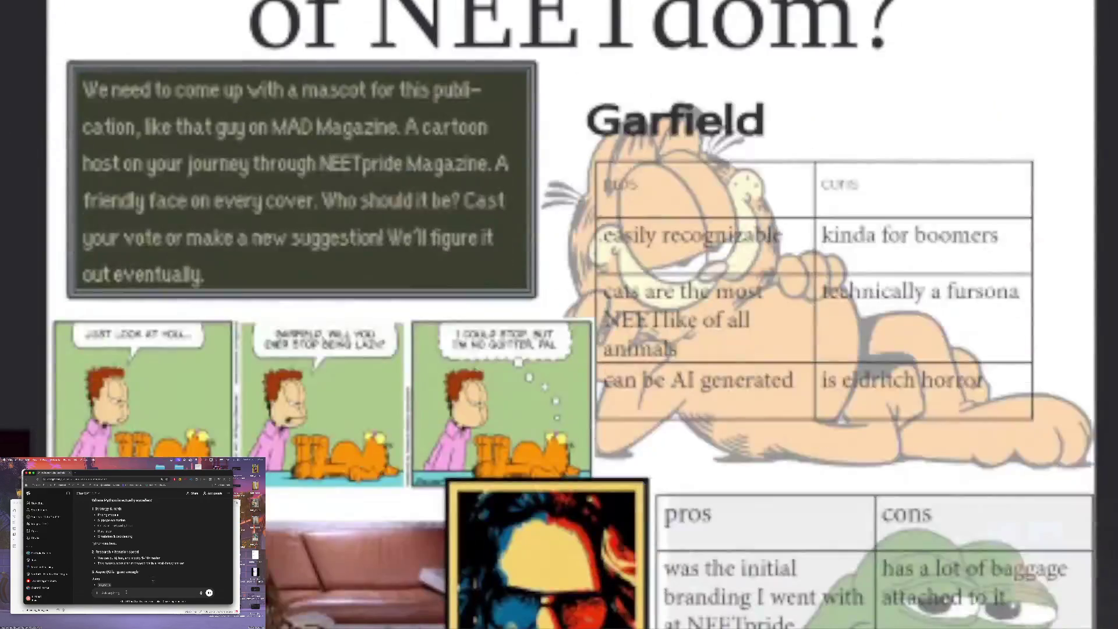
mouse_move(83, 90)
mouse_down()
mouse_move(472, 164)
mouse_move(524, 35)
mouse_move(402, 127)
mouse_move(420, 127)
mouse_up()
click(420, 127)
scroll(559, 314, up, 2)
key(ctrl+t)
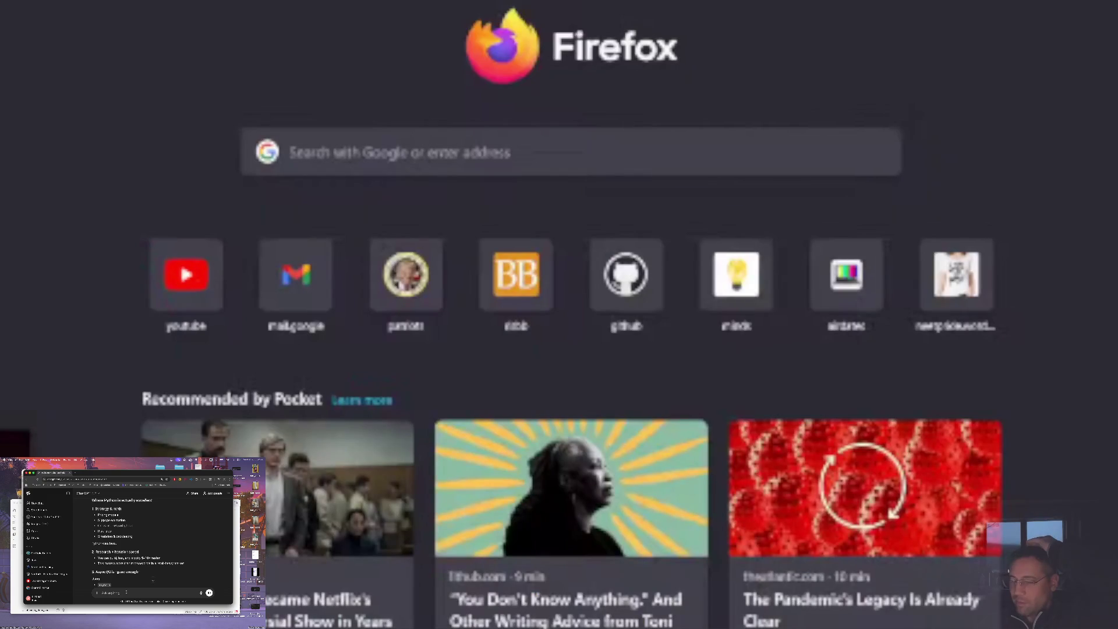
key(Return)
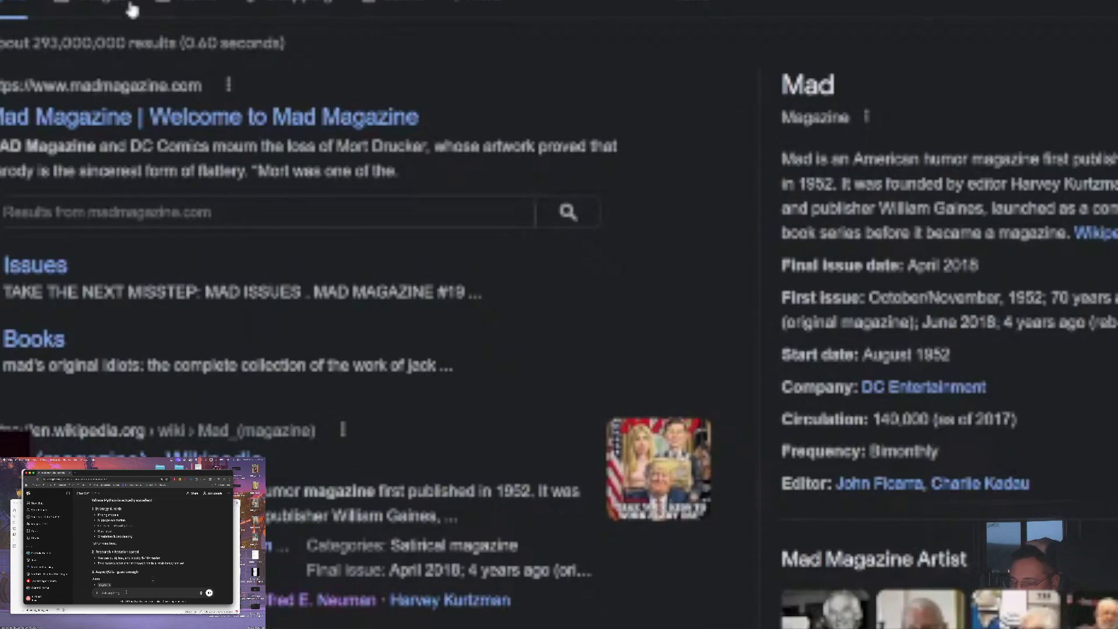
click(129, 8)
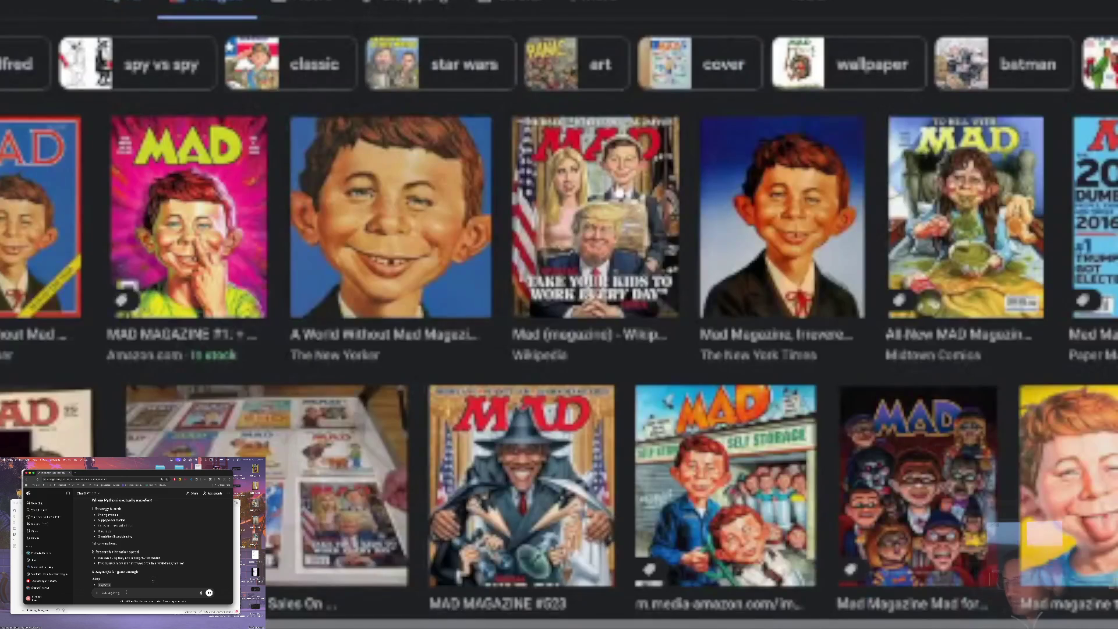
scroll(559, 315, down, 3)
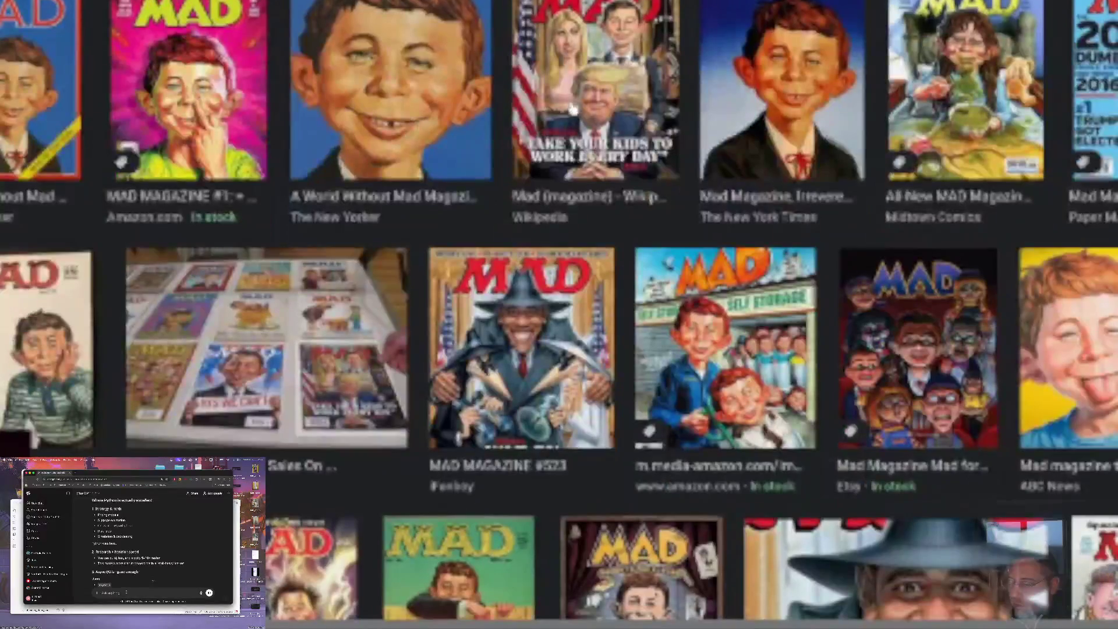
scroll(559, 315, down, 4)
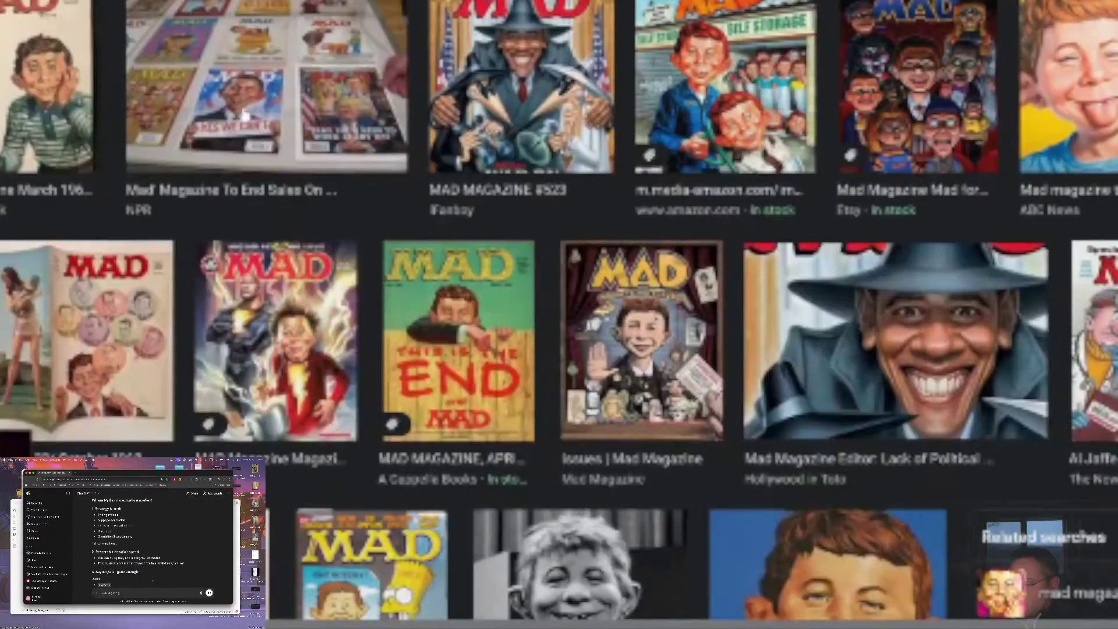
scroll(256, 193, down, 5)
scroll(257, 194, up, 7)
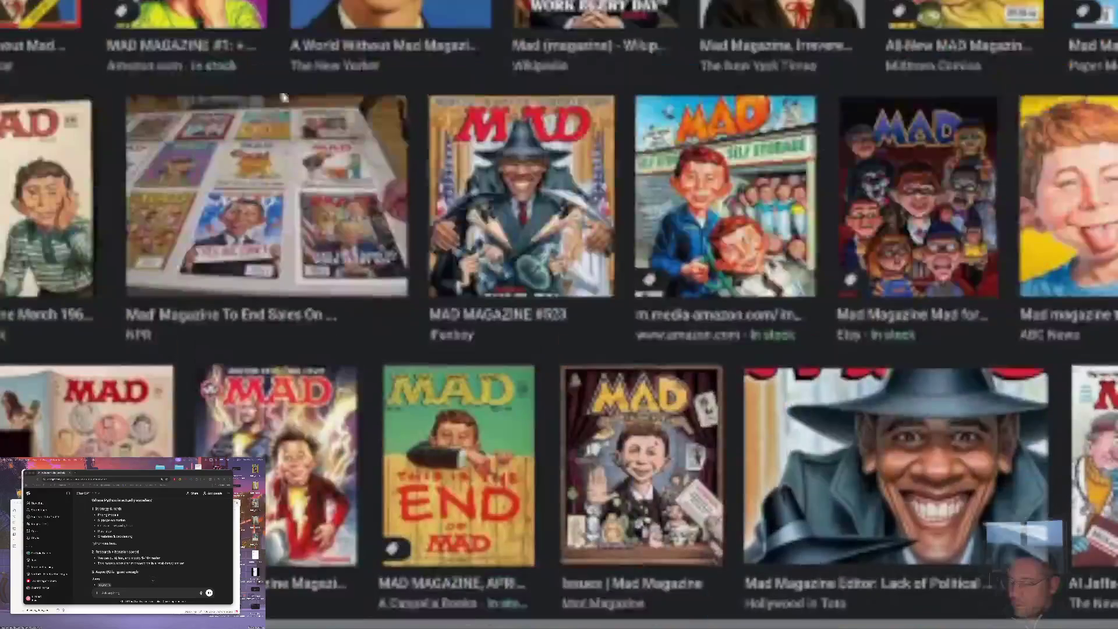
scroll(433, 306, down, 7)
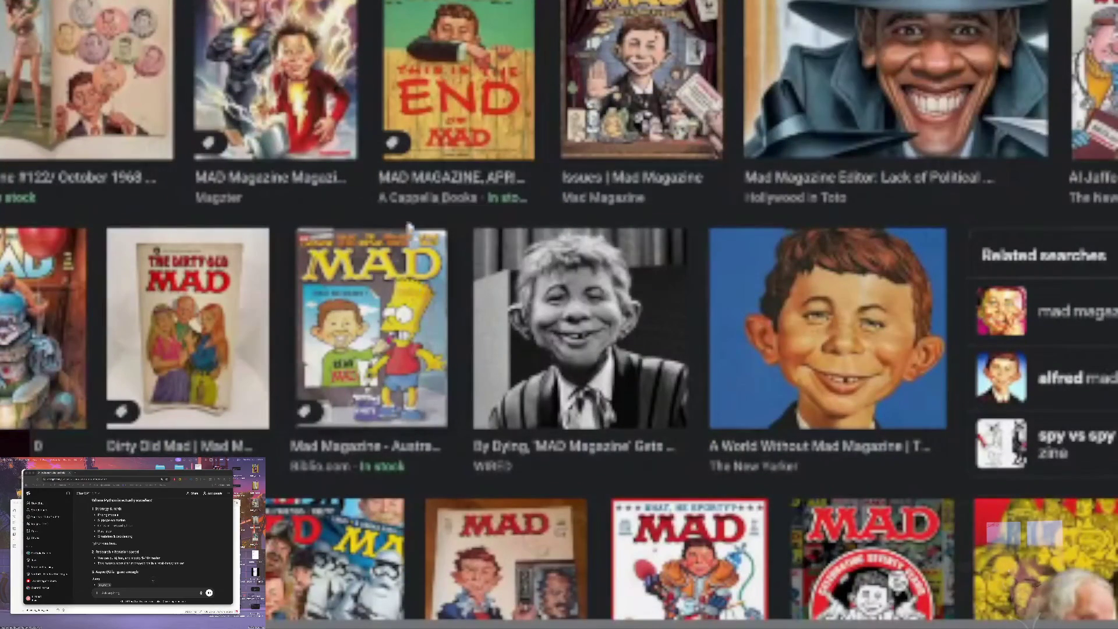
scroll(559, 314, up, 1)
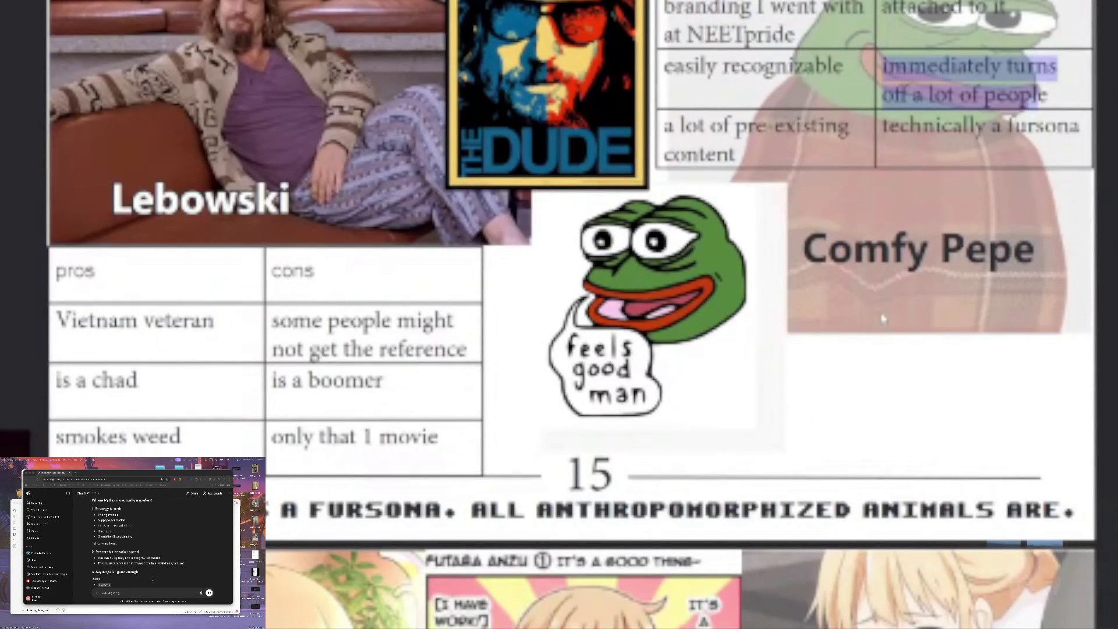
Pause the book video at 11:44 on the Lebowski and Comfy Pepe mascot candidates
mouse_move(441, 289)
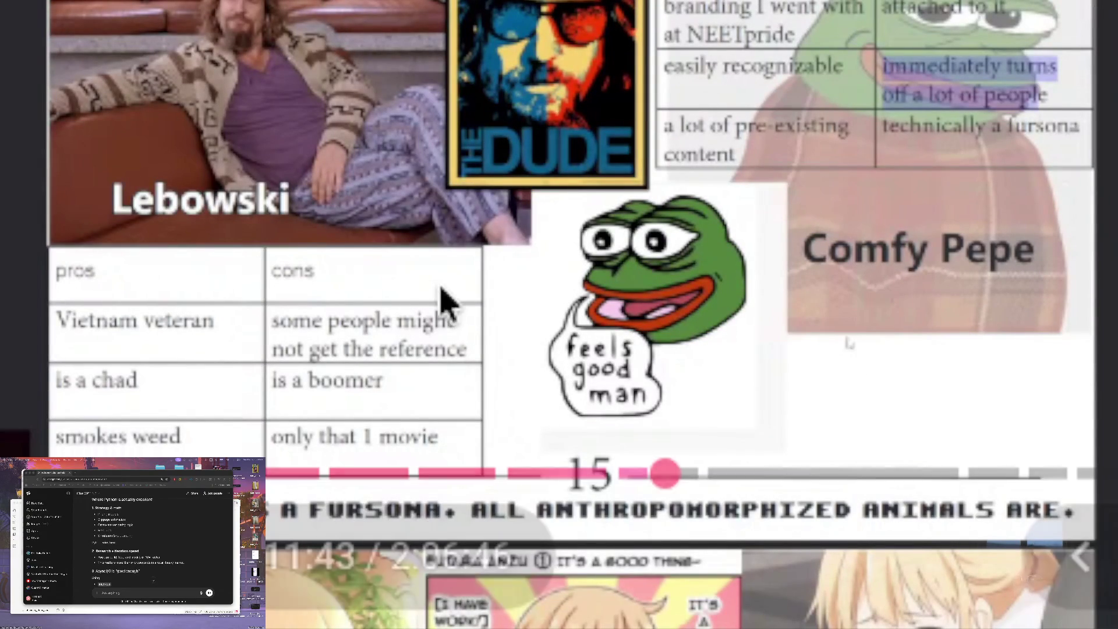
click(344, 120)
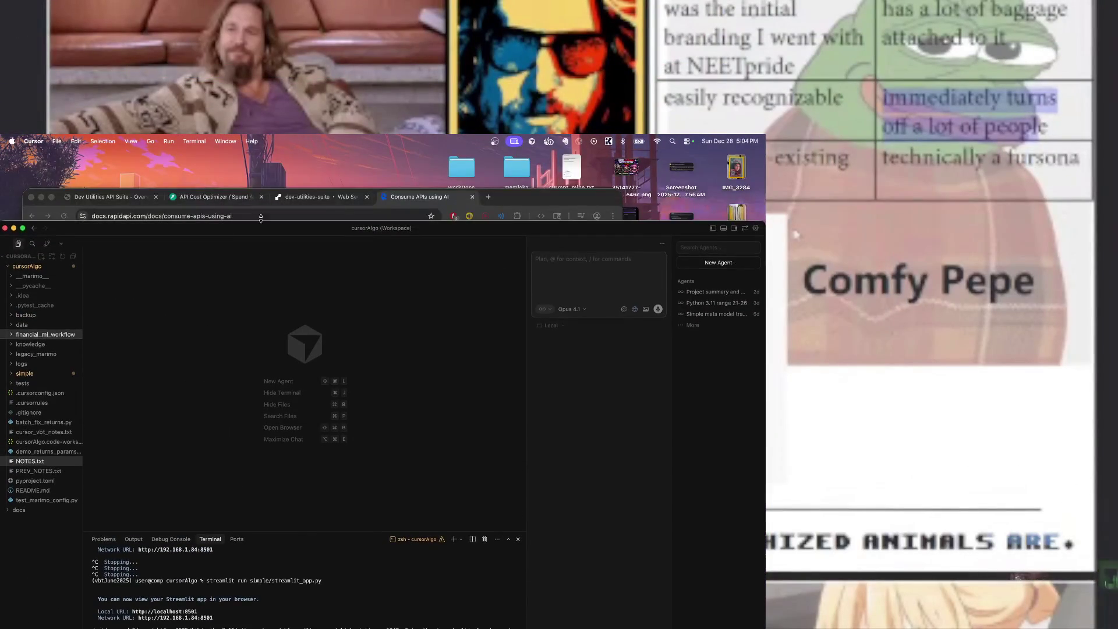
Bring the browser forward and switch desktops to the ChatGPT arbitrage conversation
click(430, 200)
key(ctrl+Right)
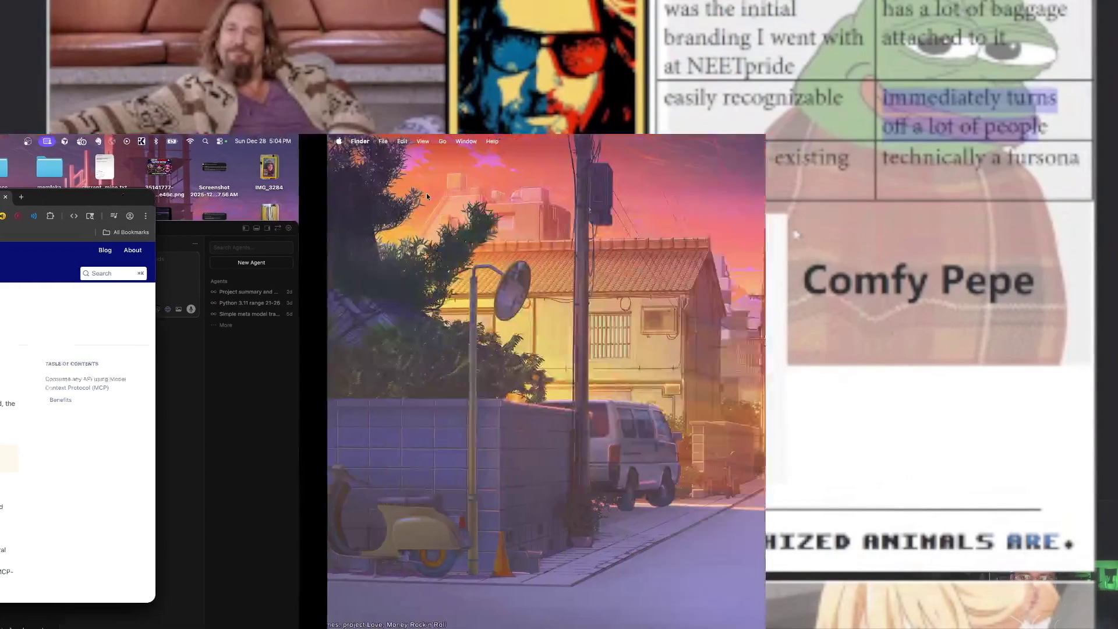
key(ctrl+Left)
key(ctrl+Left)
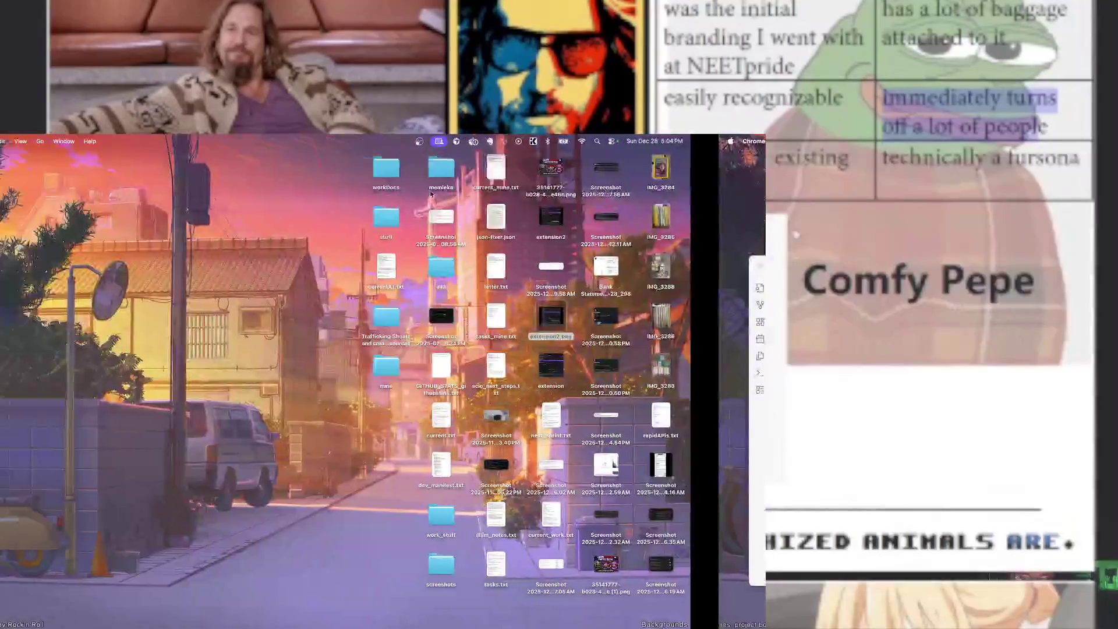
key(ctrl+Right)
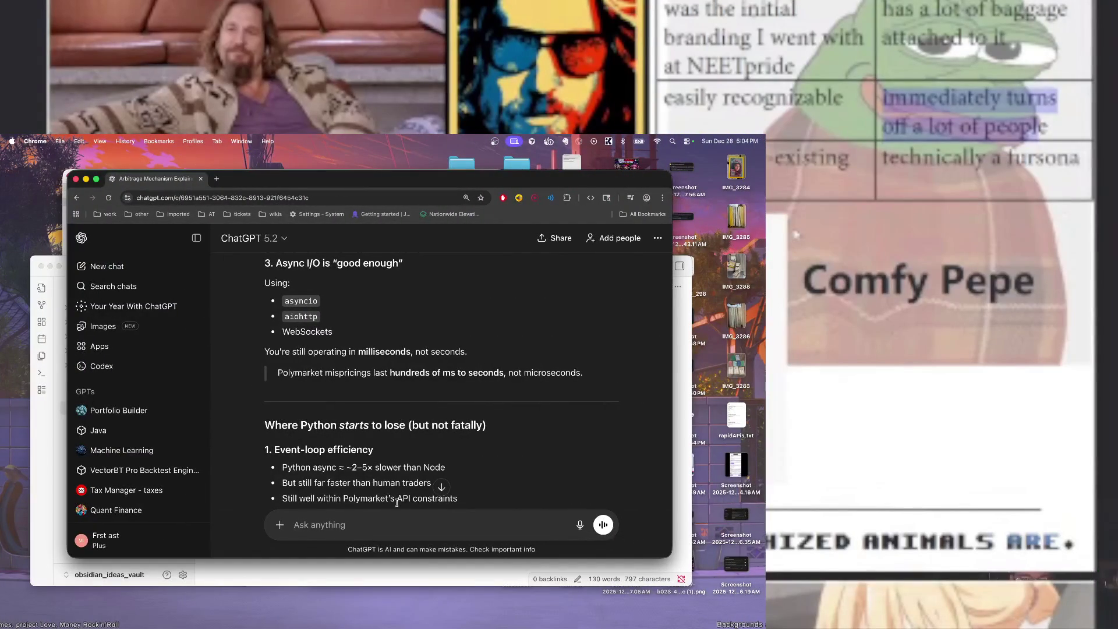
Read the Python-versus-TypeScript reply down to its Python-first Cursor prompt offer
scroll(368, 389, down, 3)
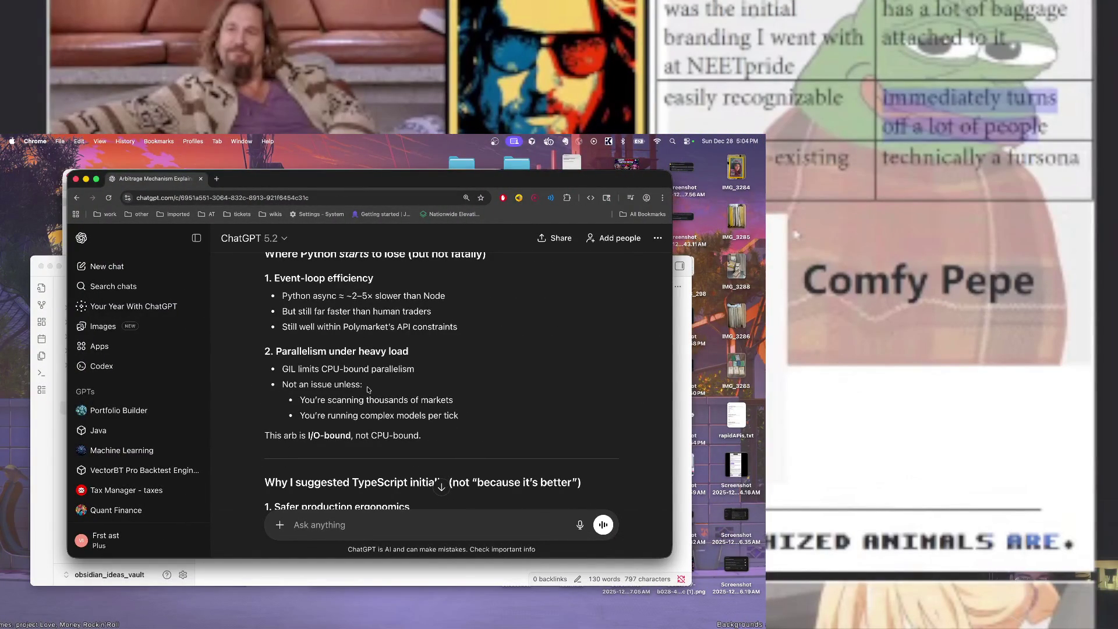
scroll(368, 389, down, 5)
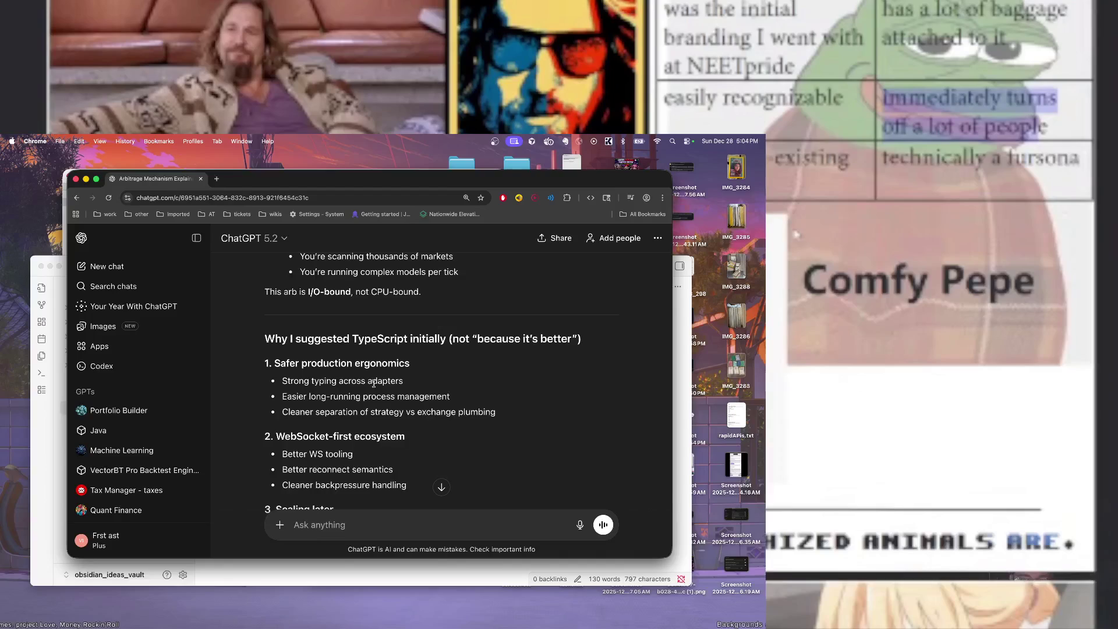
scroll(374, 384, down, 1)
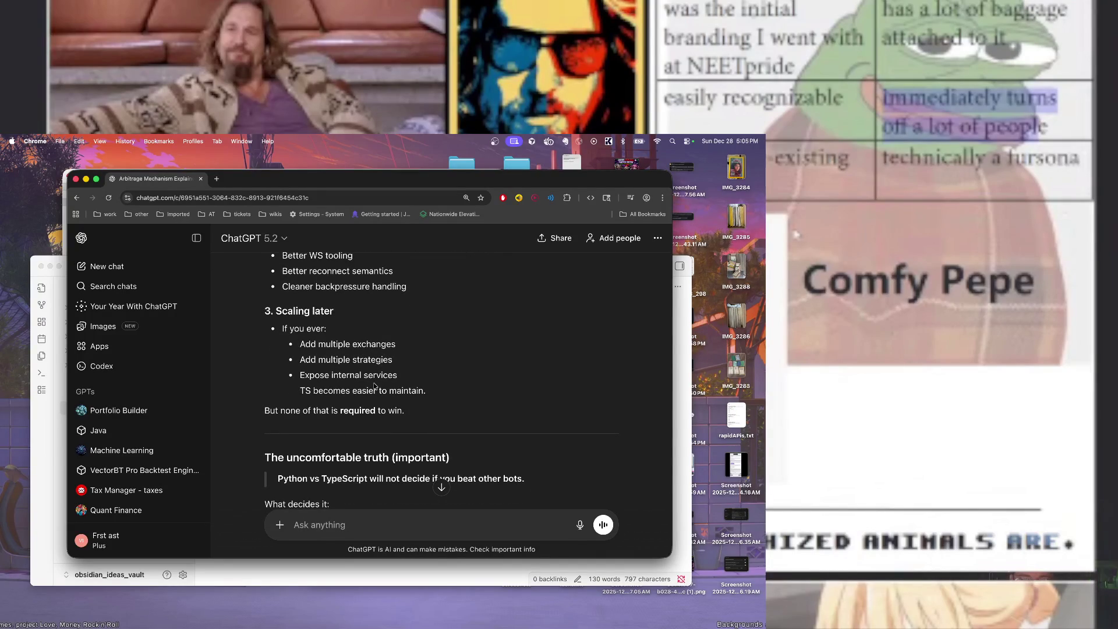
scroll(374, 386, down, 6)
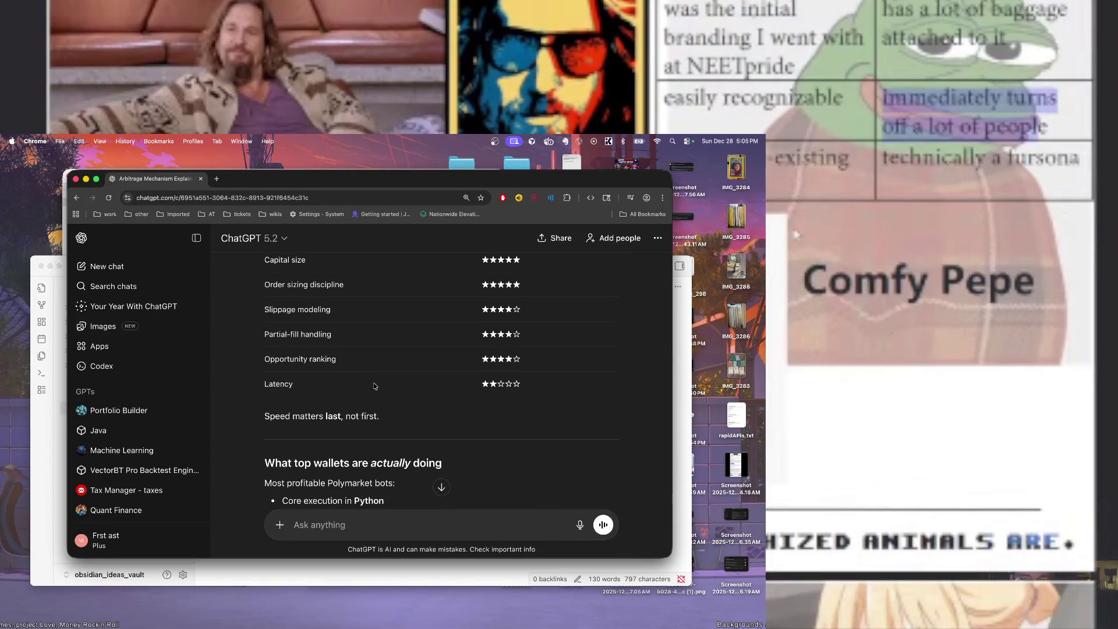
scroll(374, 386, down, 2)
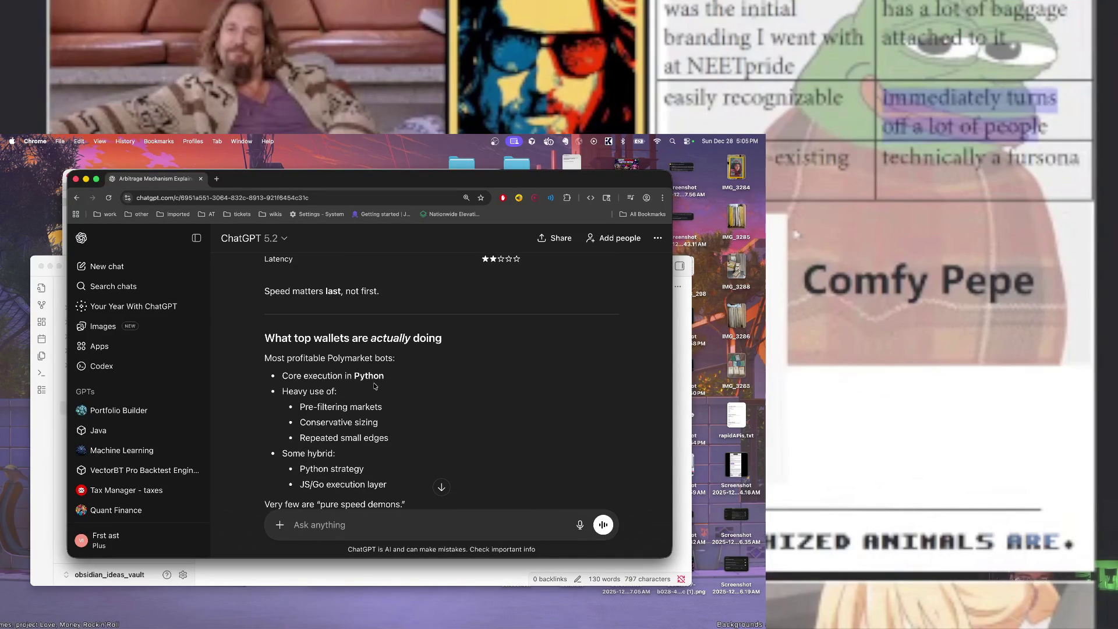
scroll(375, 386, down, 3)
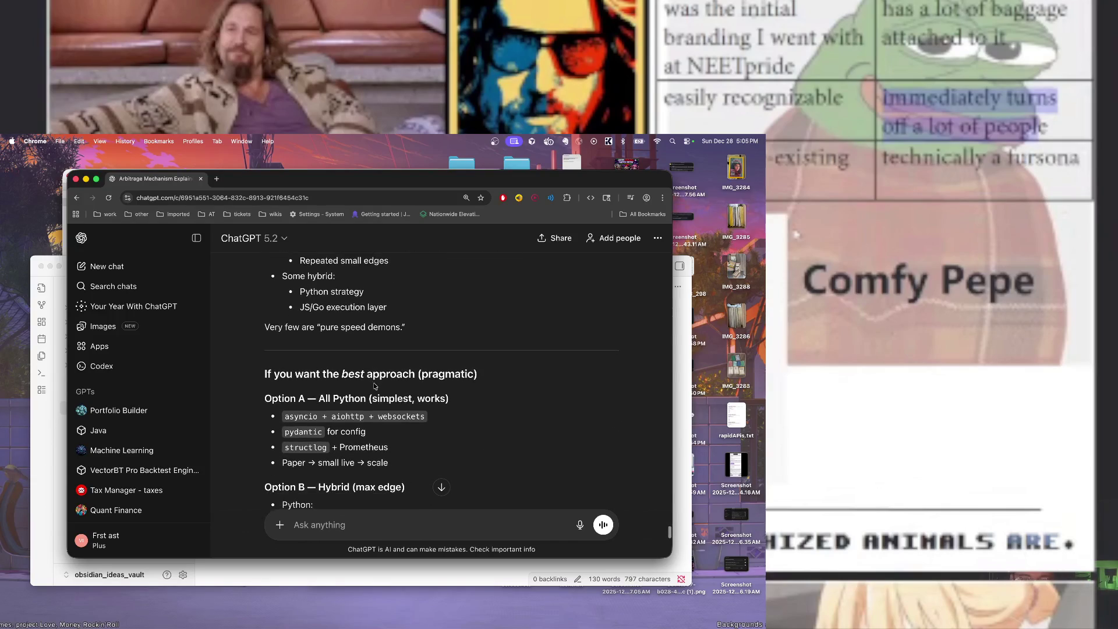
scroll(374, 386, down, 5)
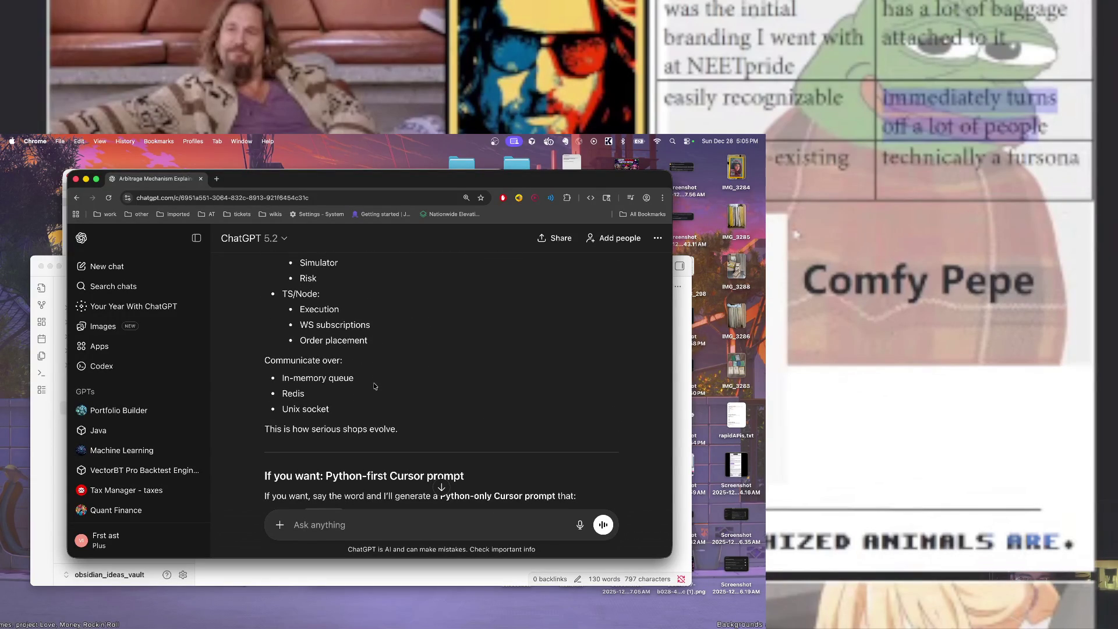
scroll(374, 384, down, 3)
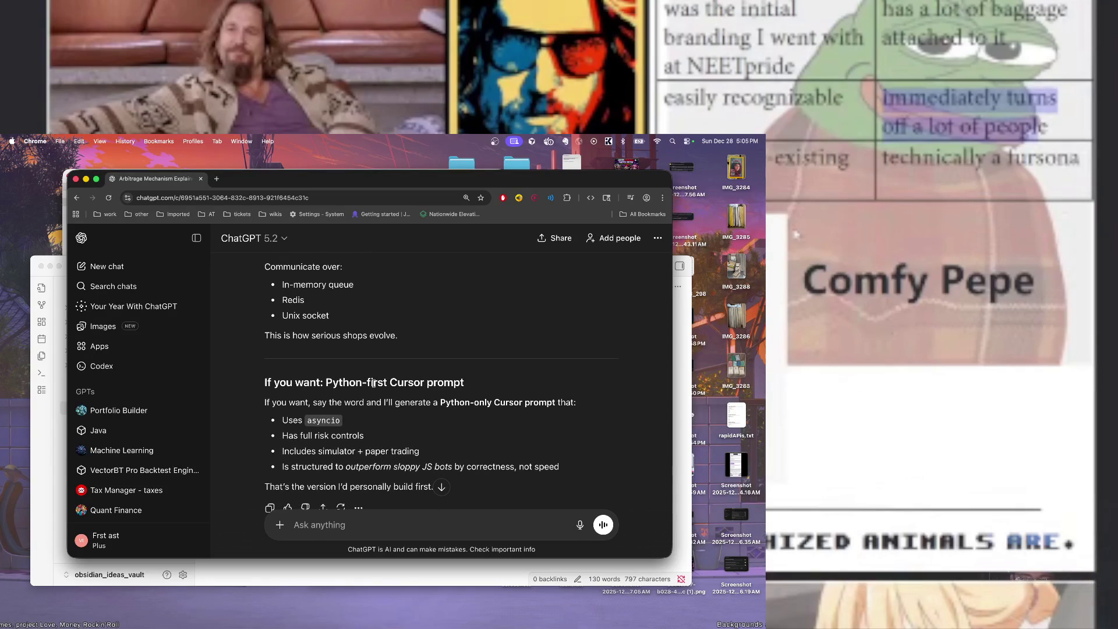
scroll(374, 384, down, 2)
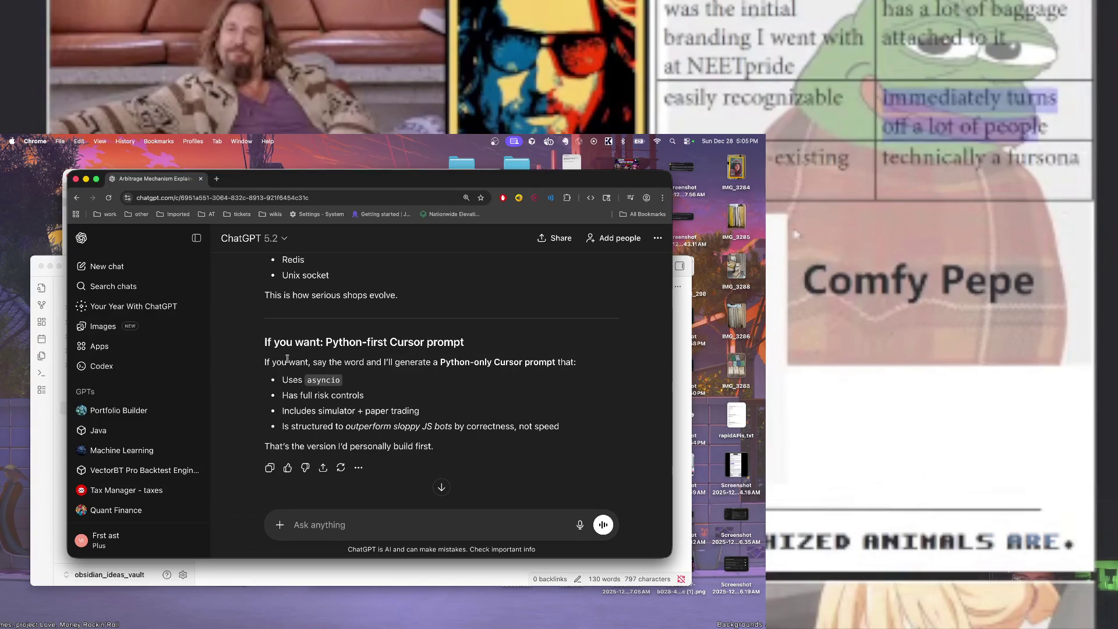
Copy the Python-only Cursor prompt offer and paste it into the Ask anything box
mouse_move(395, 362)
mouse_down()
mouse_move(492, 413)
mouse_move(577, 429)
mouse_up()
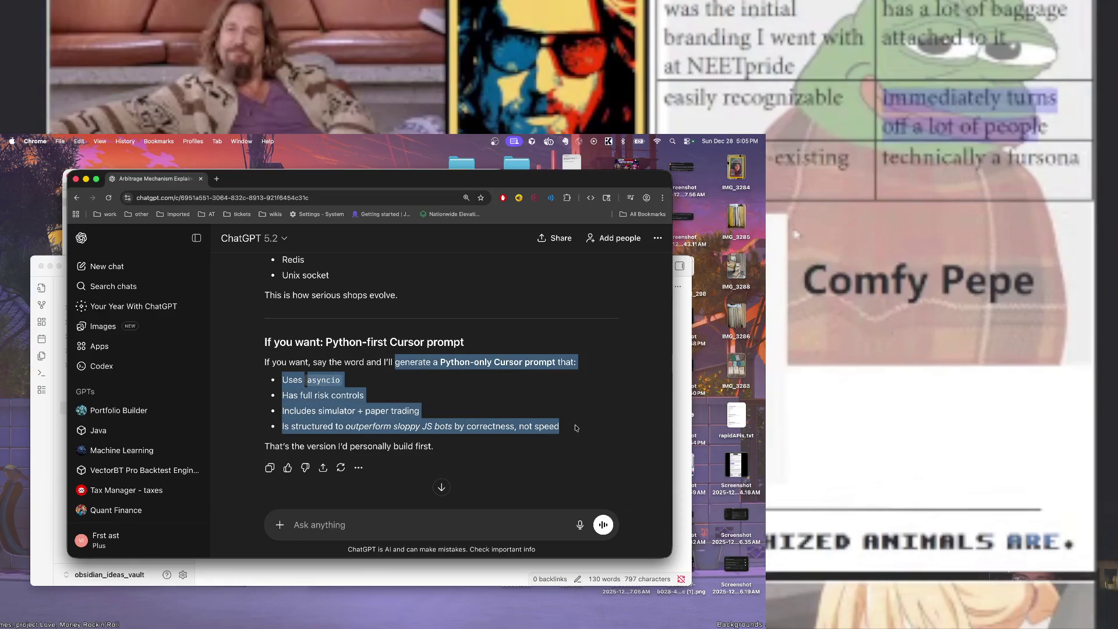
right_click(363, 397)
click(394, 421)
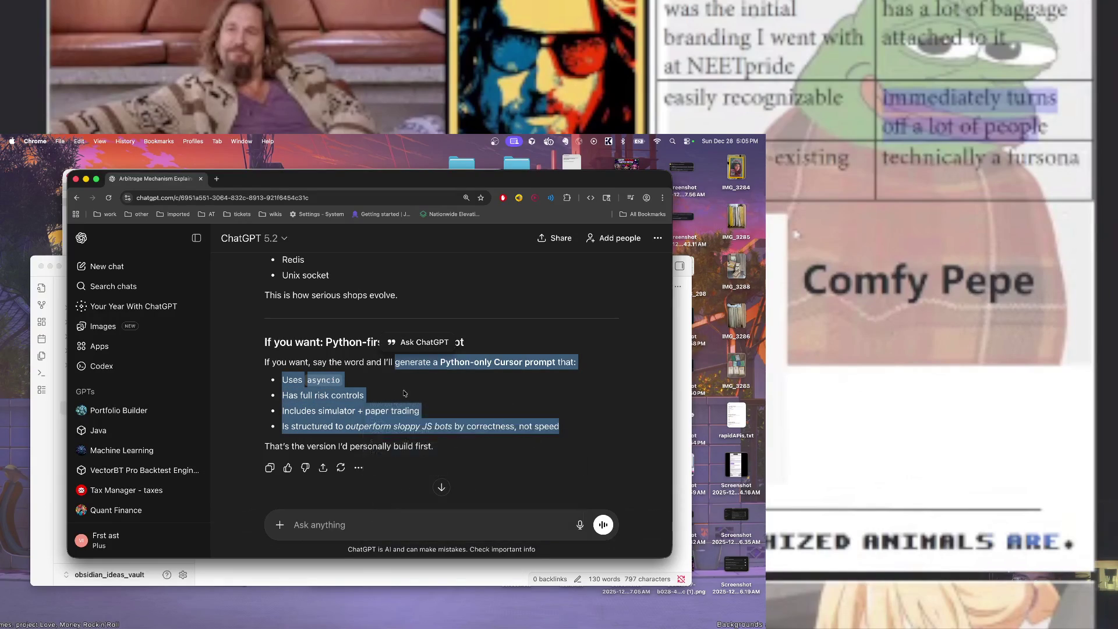
scroll(404, 394, up, 3)
scroll(404, 394, up, 5)
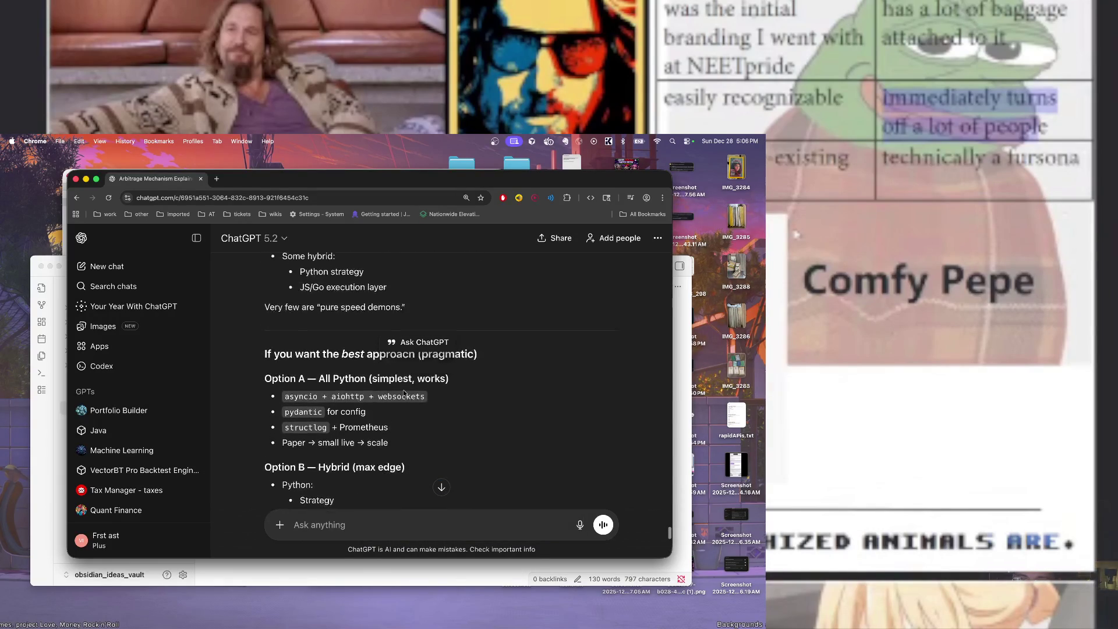
scroll(404, 394, up, 3)
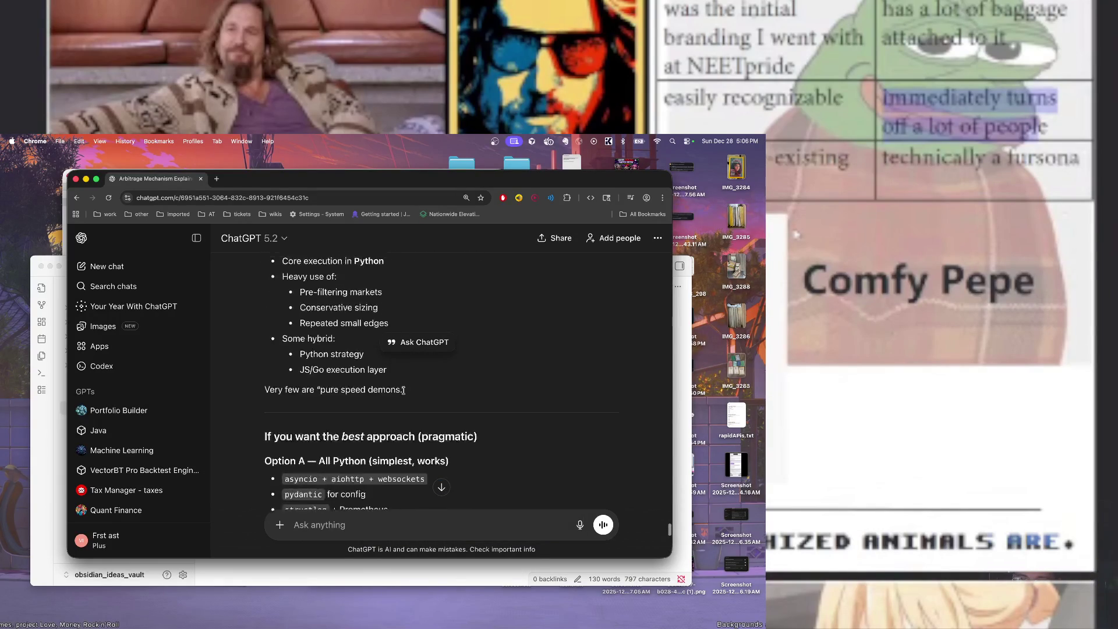
click(352, 517)
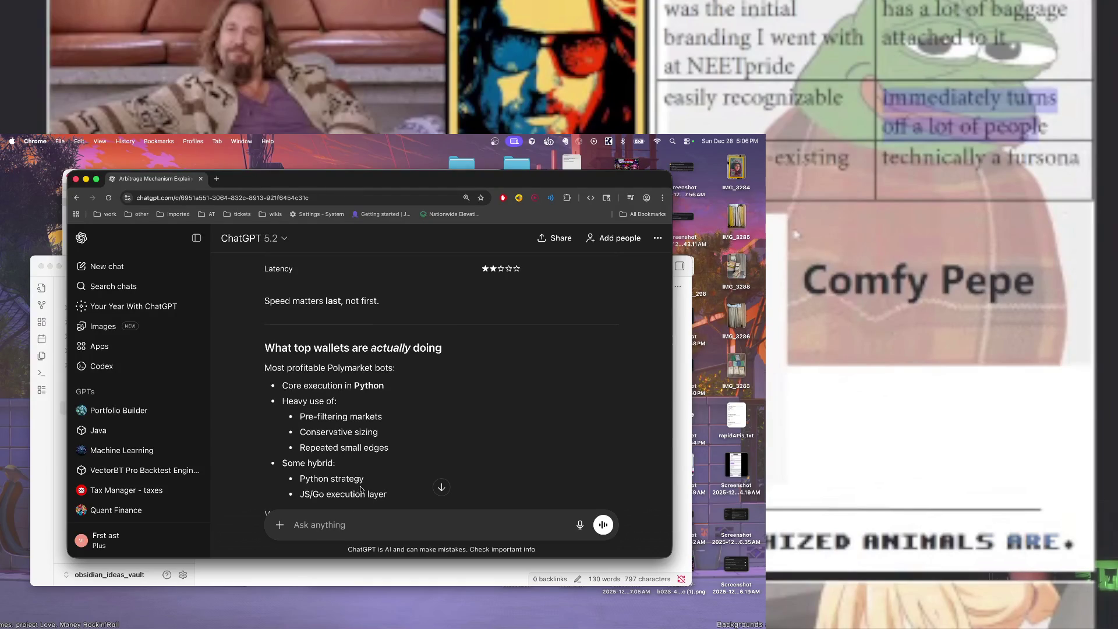
key(super+v)
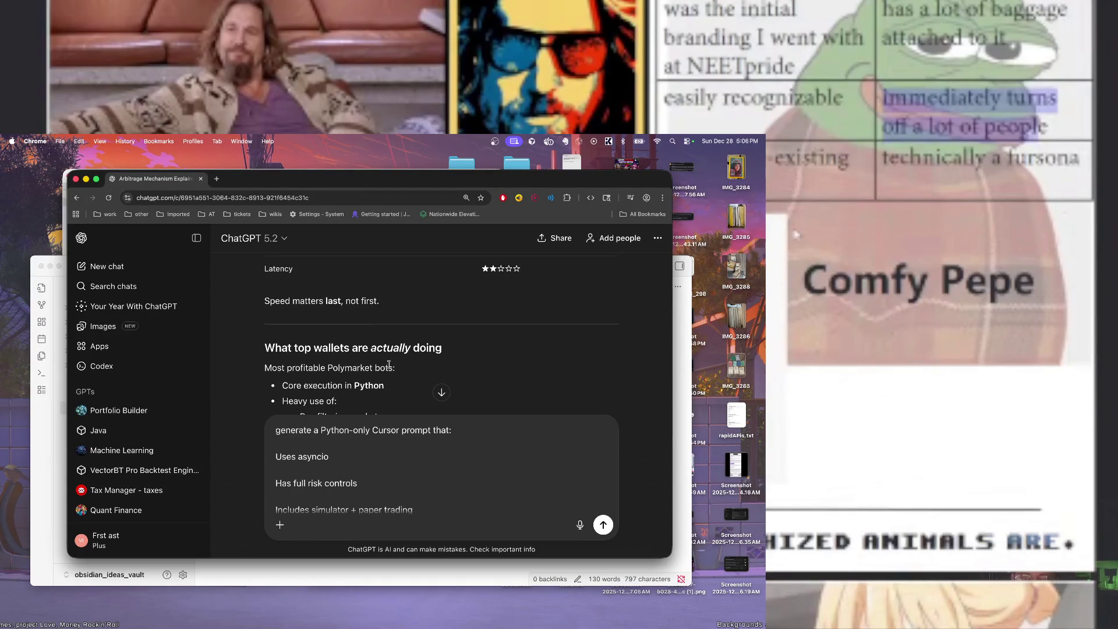
Append a period and the parameter-tuning and simulator-optimization sentence to the draft
scroll(402, 385, down, 4)
scroll(389, 364, up, 10)
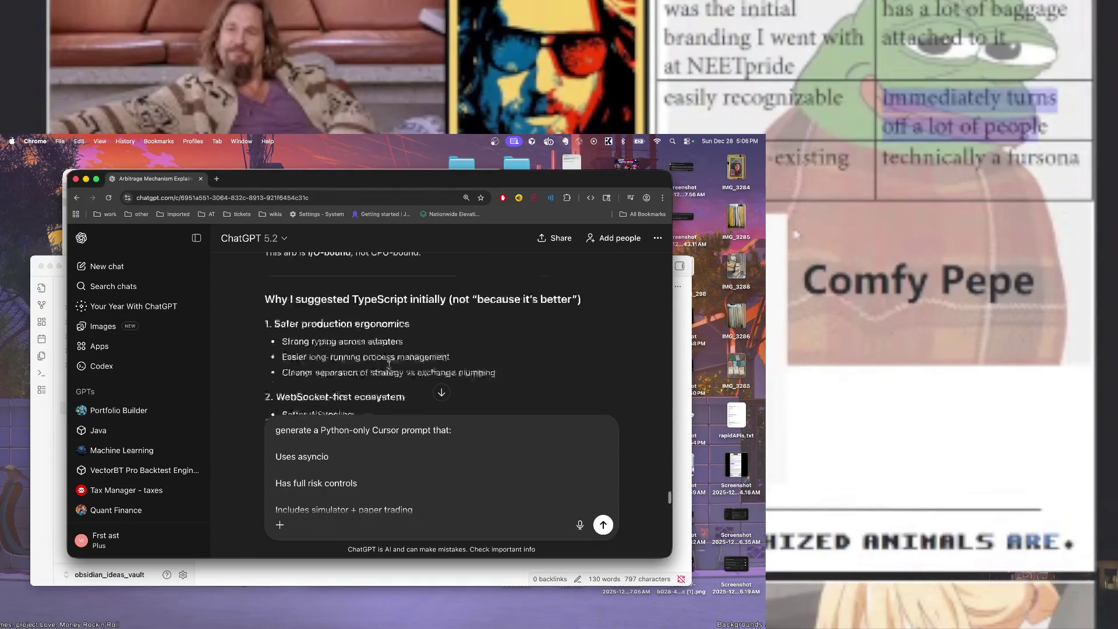
scroll(389, 364, up, 10)
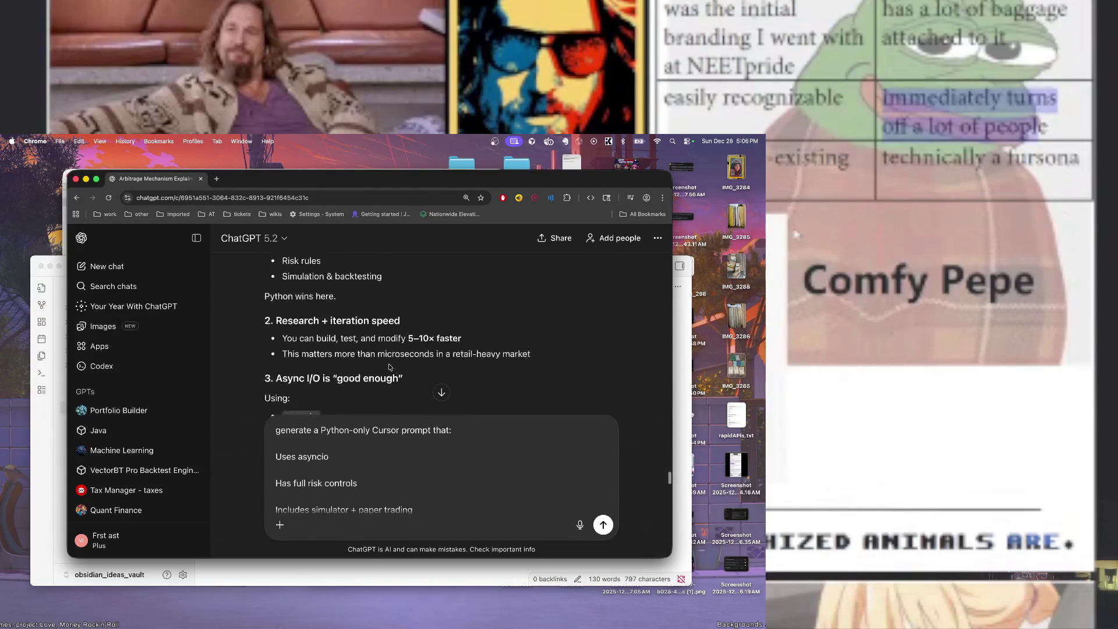
scroll(389, 368, up, 12)
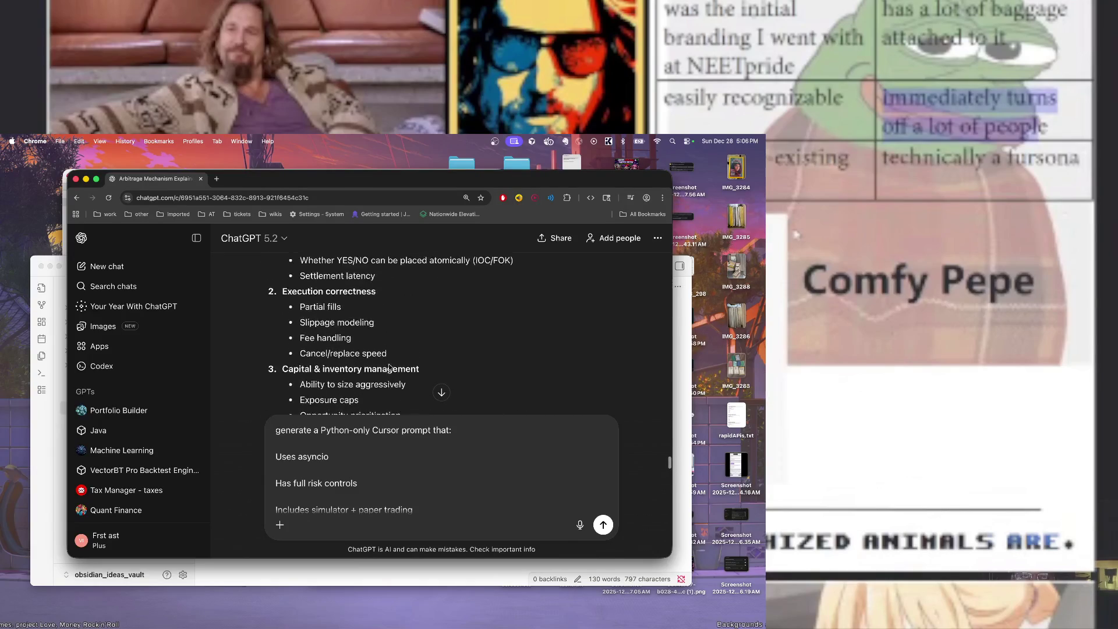
scroll(389, 368, up, 10)
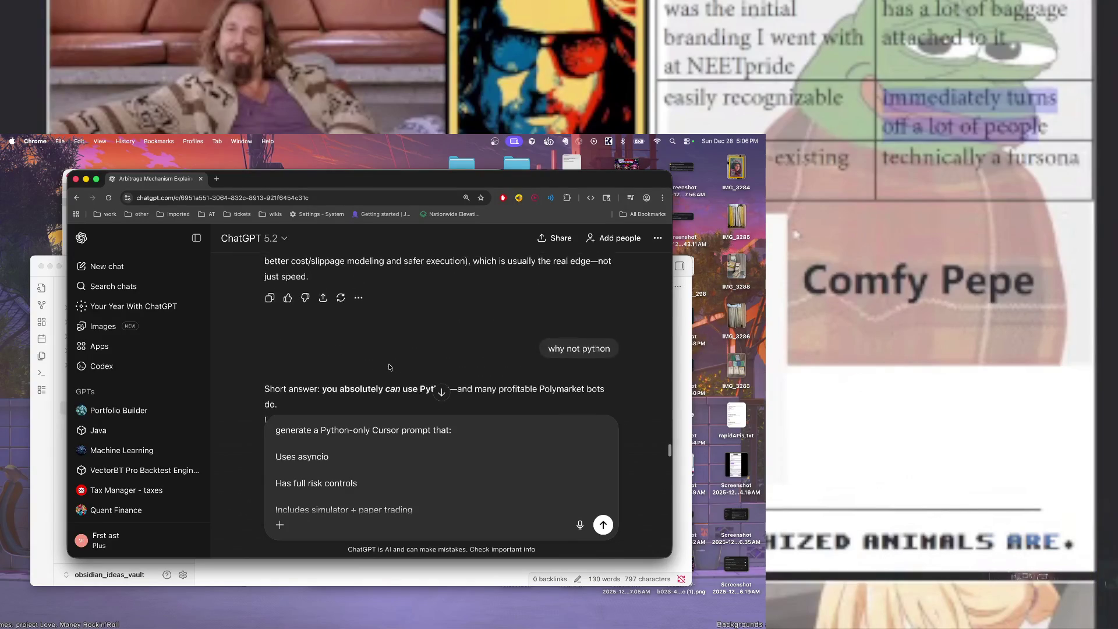
scroll(389, 367, up, 1)
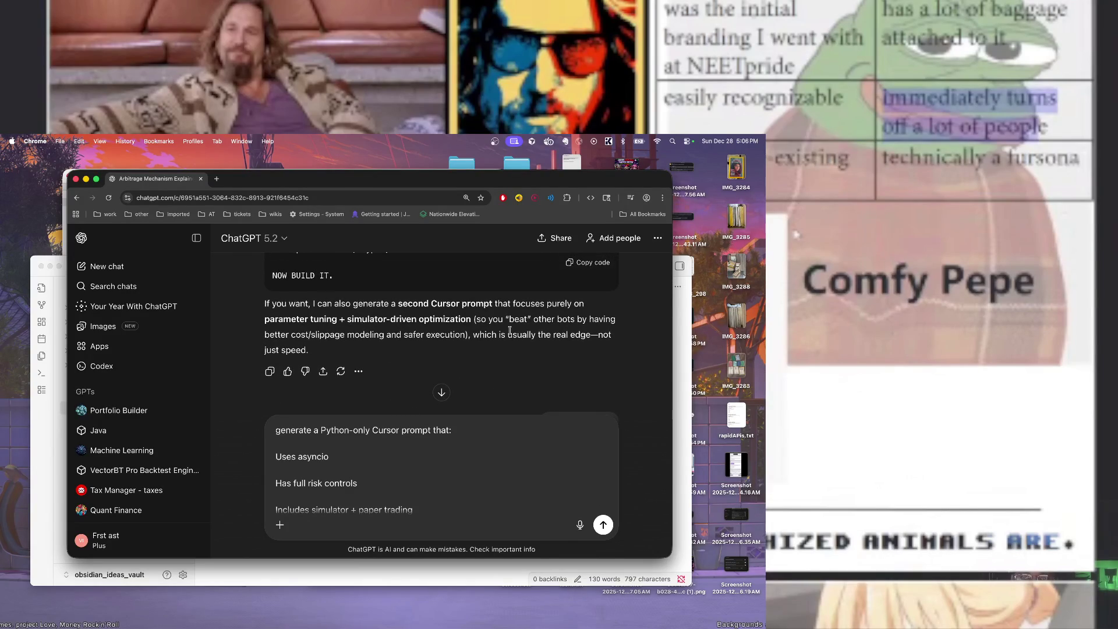
mouse_move(265, 321)
mouse_down()
mouse_move(473, 321)
mouse_move(468, 334)
mouse_up()
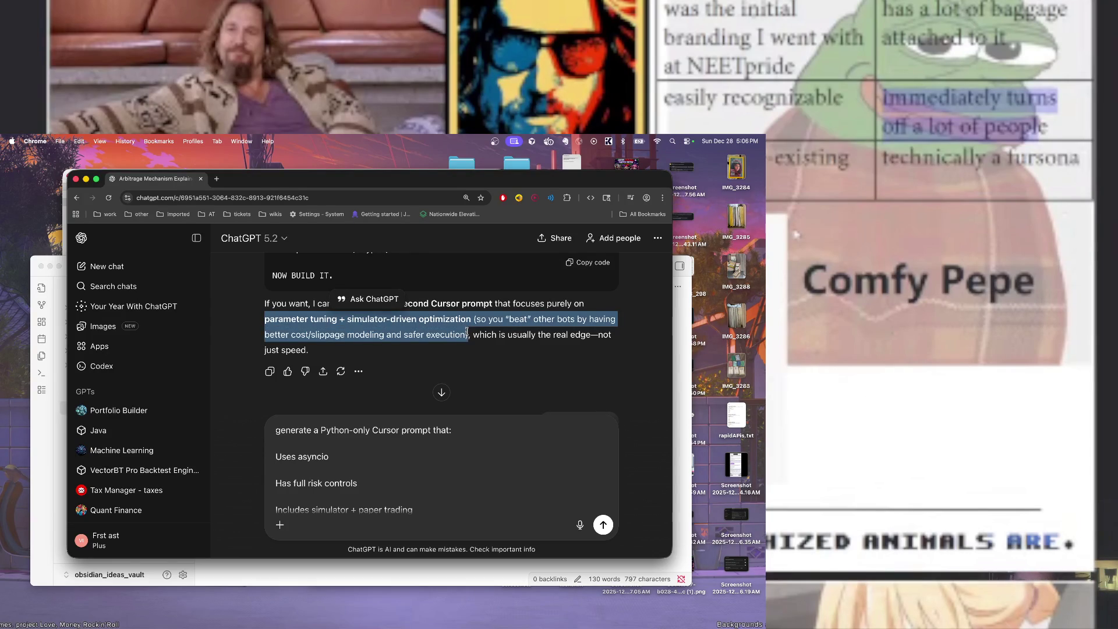
click(502, 535)
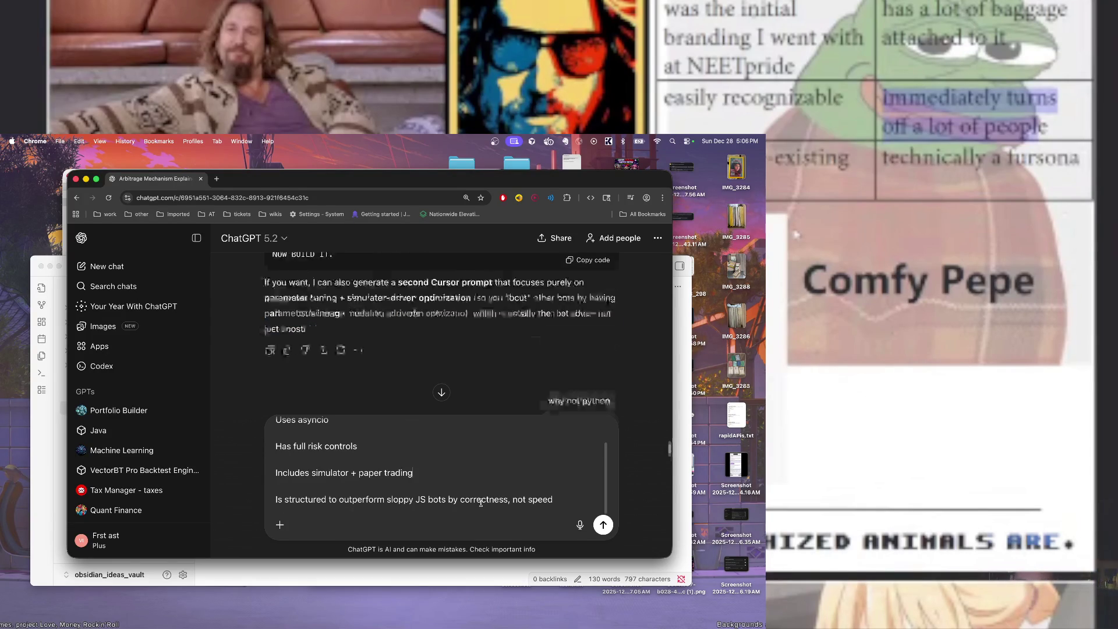
text(.)
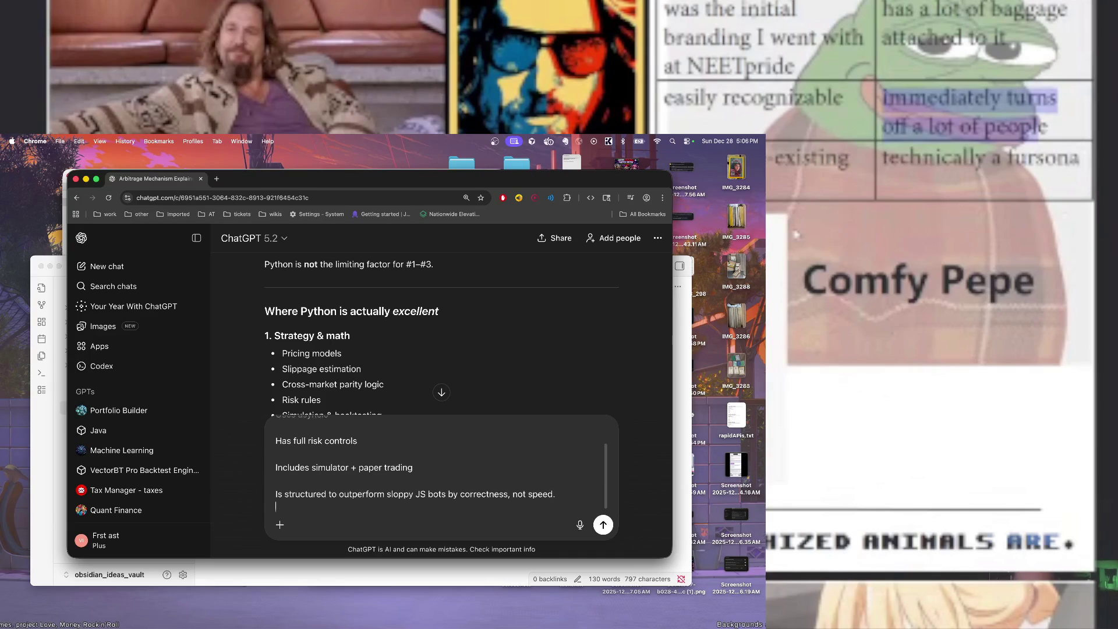
key(super+v)
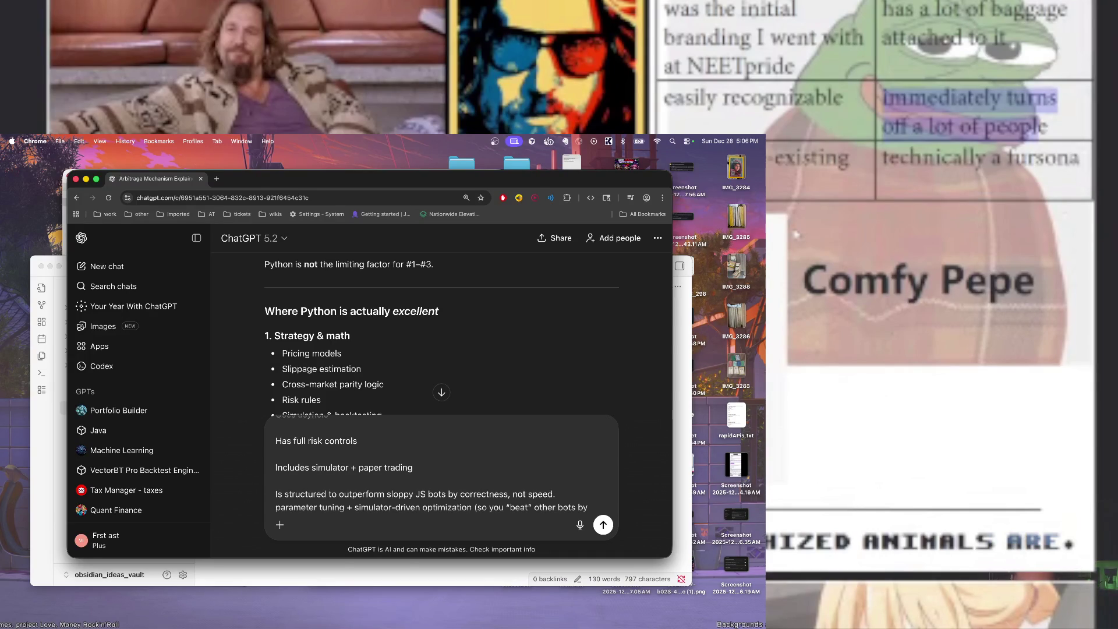
Review the drafted Python-only prompt request and send it
scroll(470, 479, down, 1)
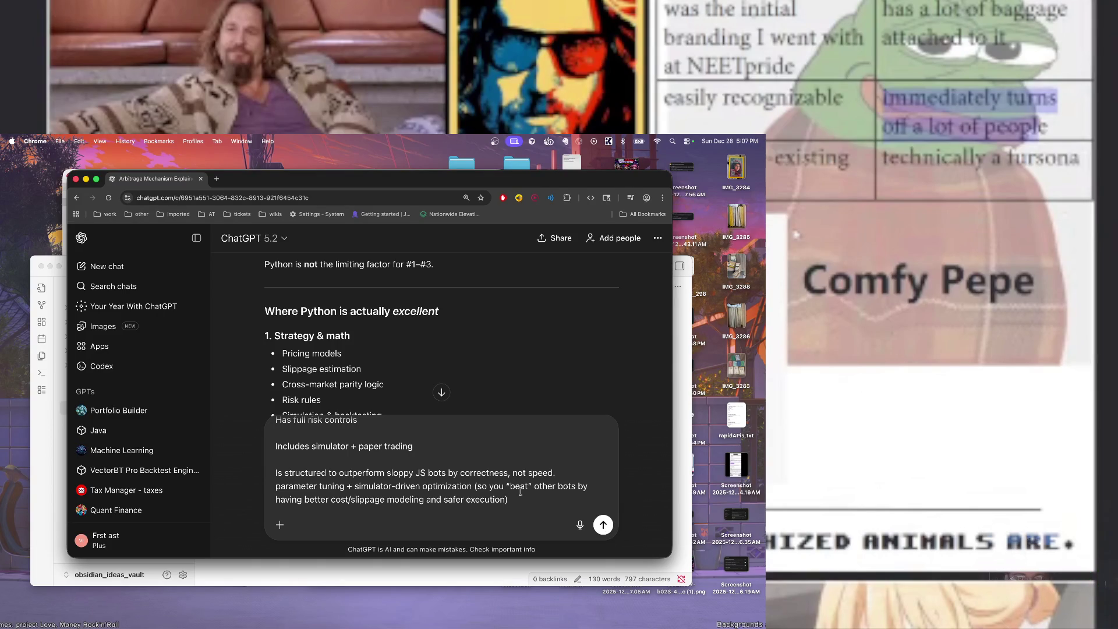
scroll(576, 489, up, 3)
scroll(544, 491, down, 3)
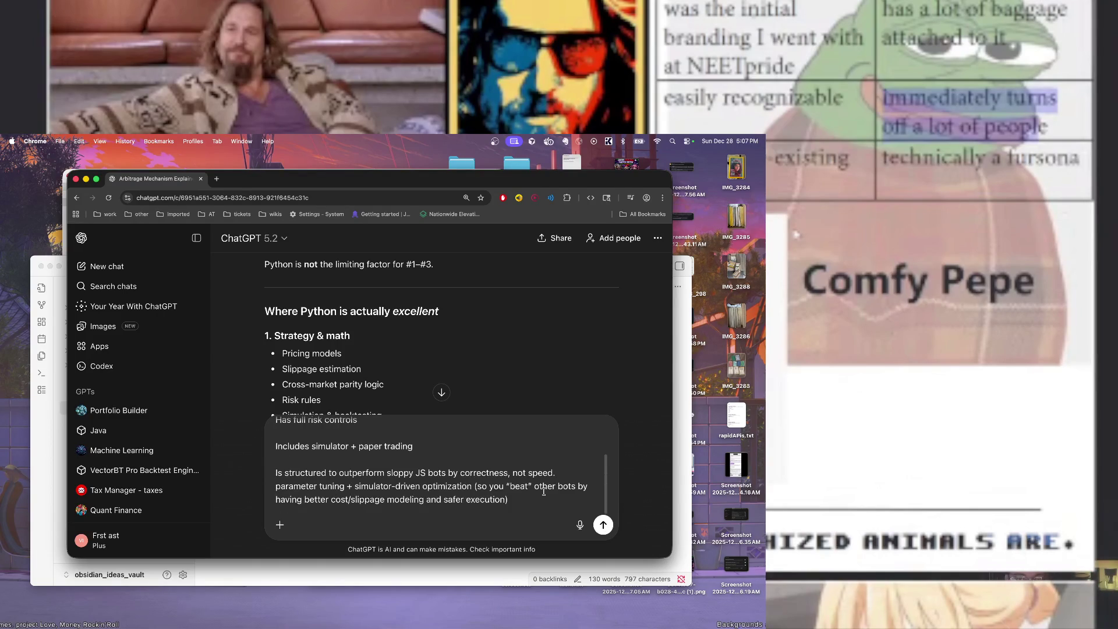
click(603, 526)
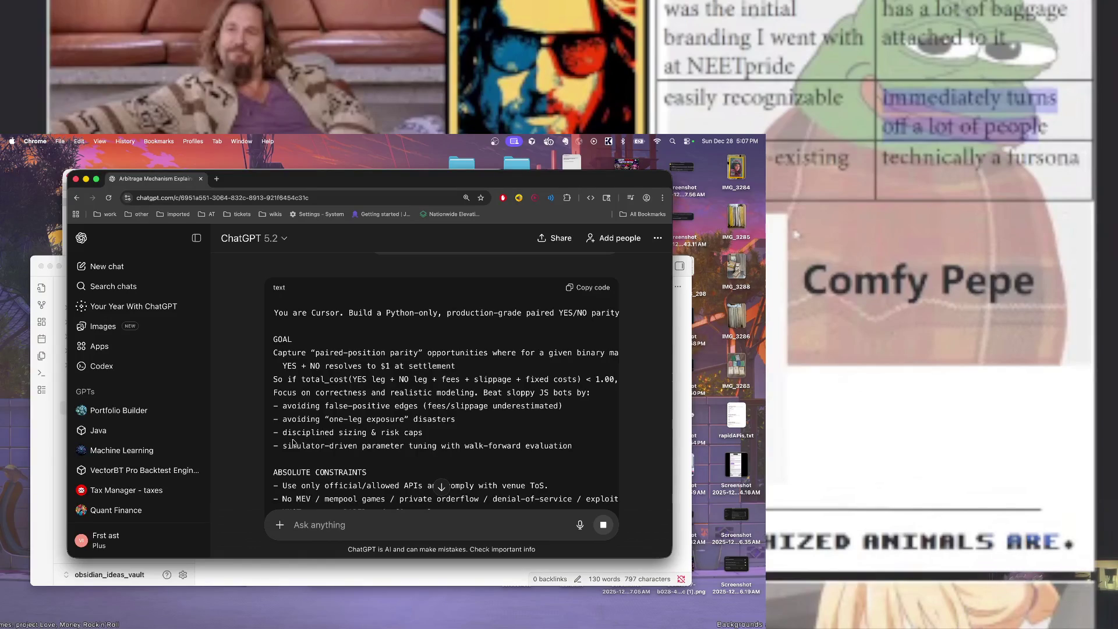
scroll(389, 396, down, 3)
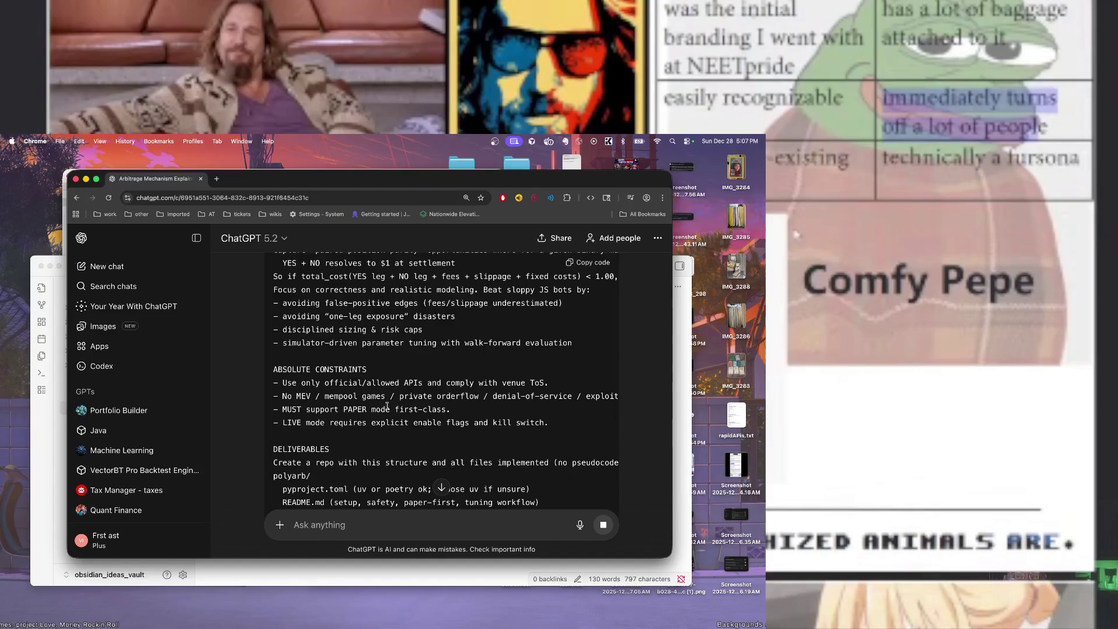
scroll(387, 406, right, 2)
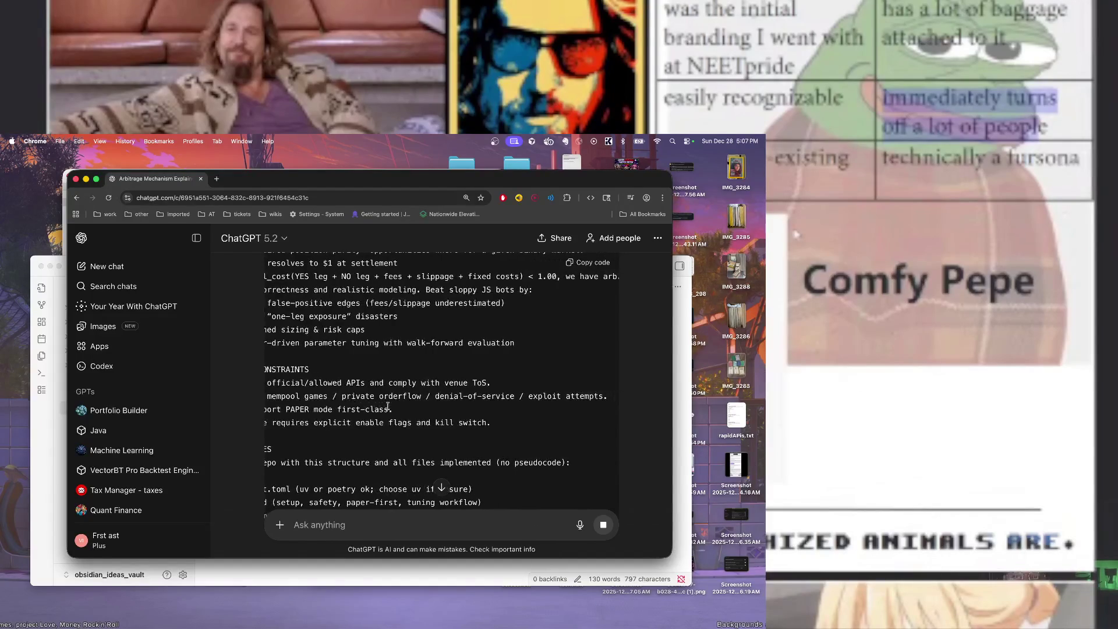
scroll(388, 406, left, 2)
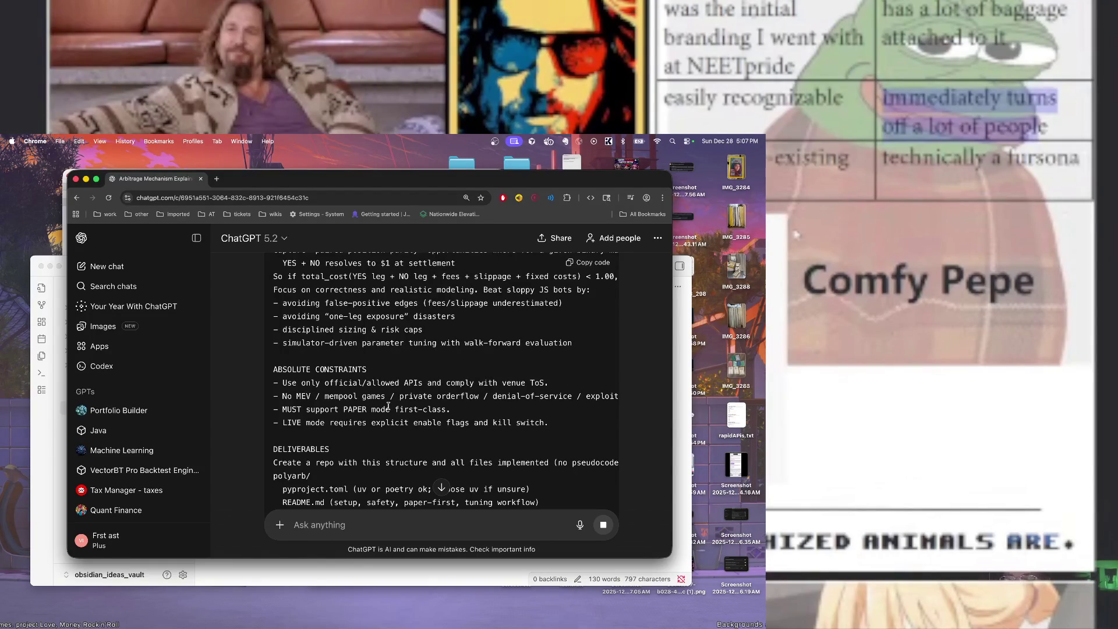
scroll(389, 406, down, 3)
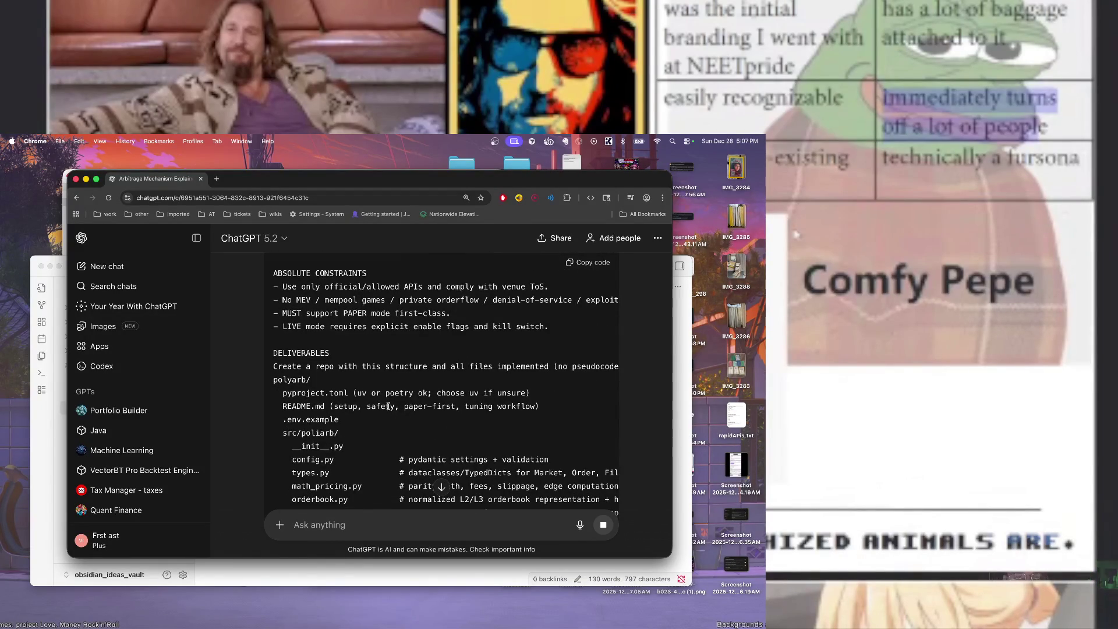
scroll(388, 406, down, 4)
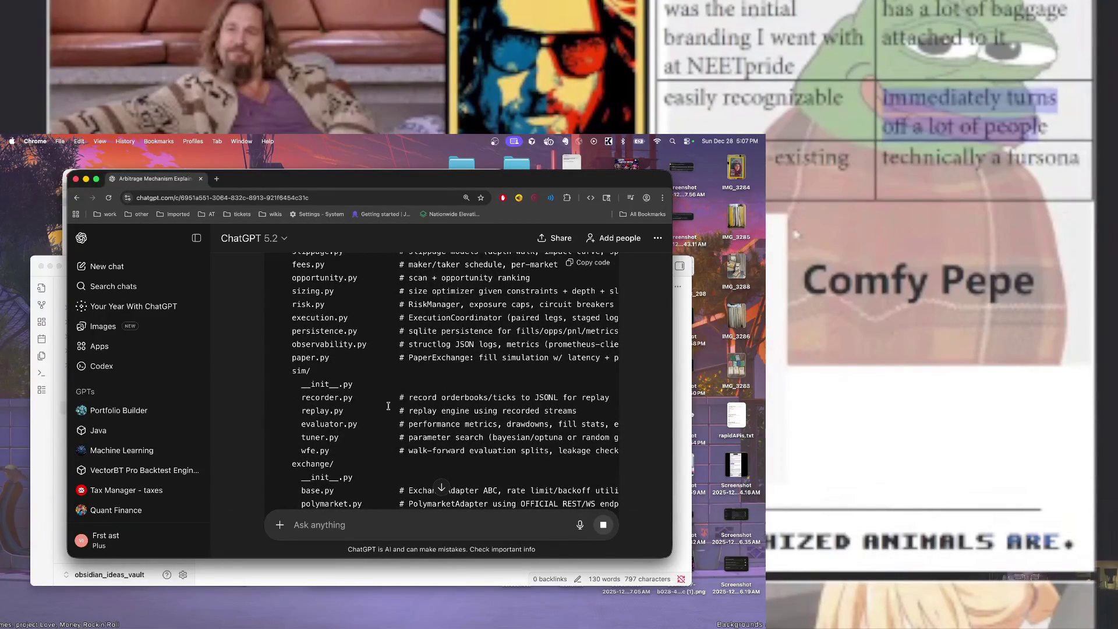
scroll(388, 406, down, 5)
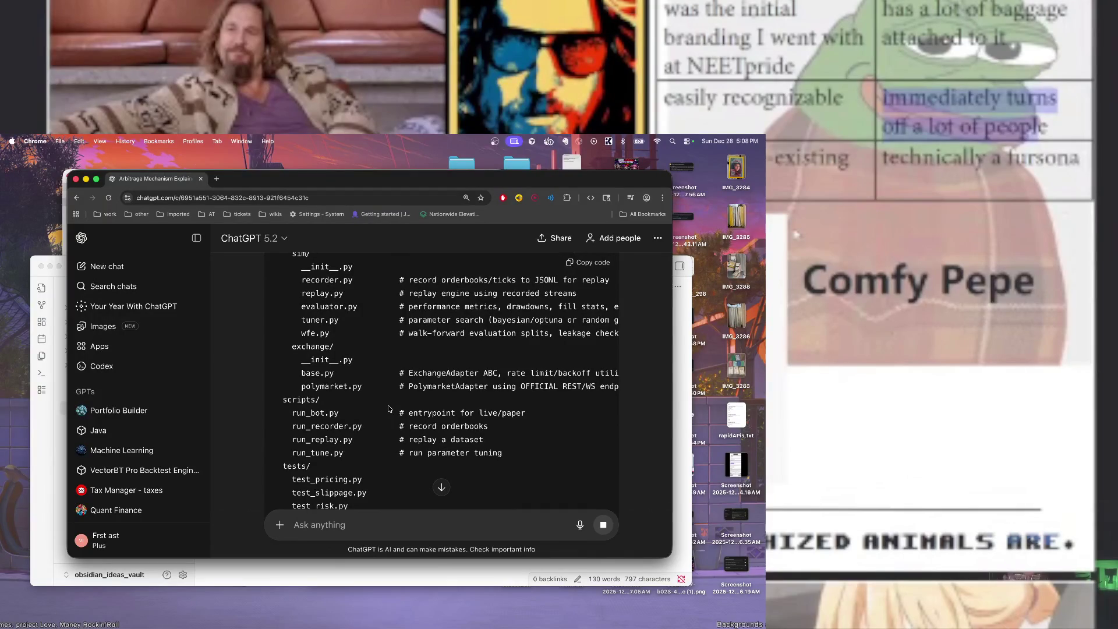
scroll(389, 408, down, 3)
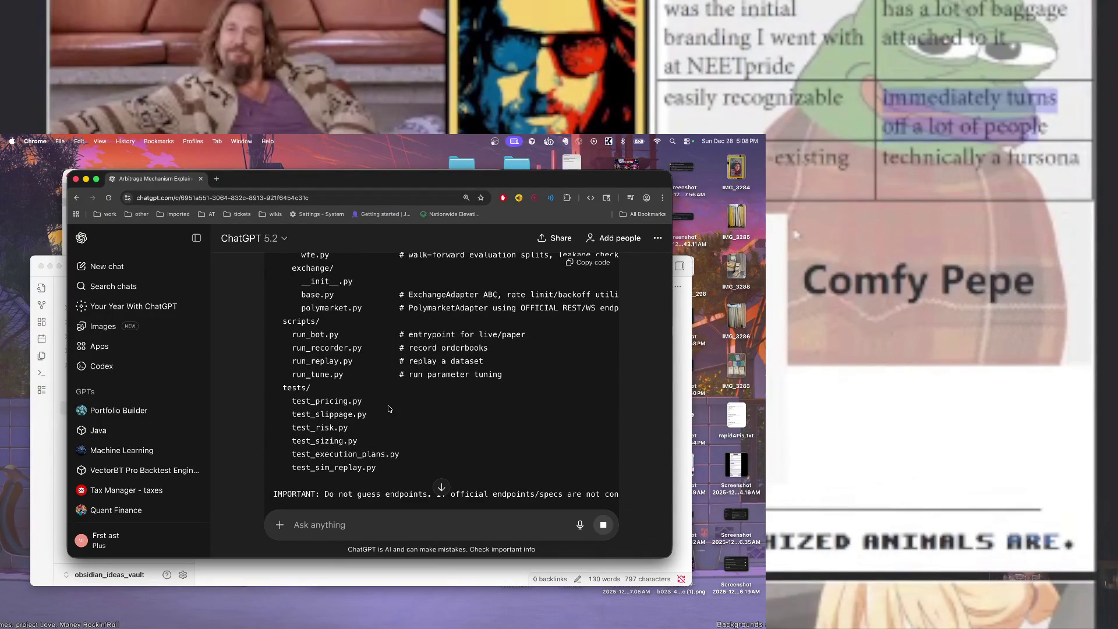
scroll(390, 408, down, 3)
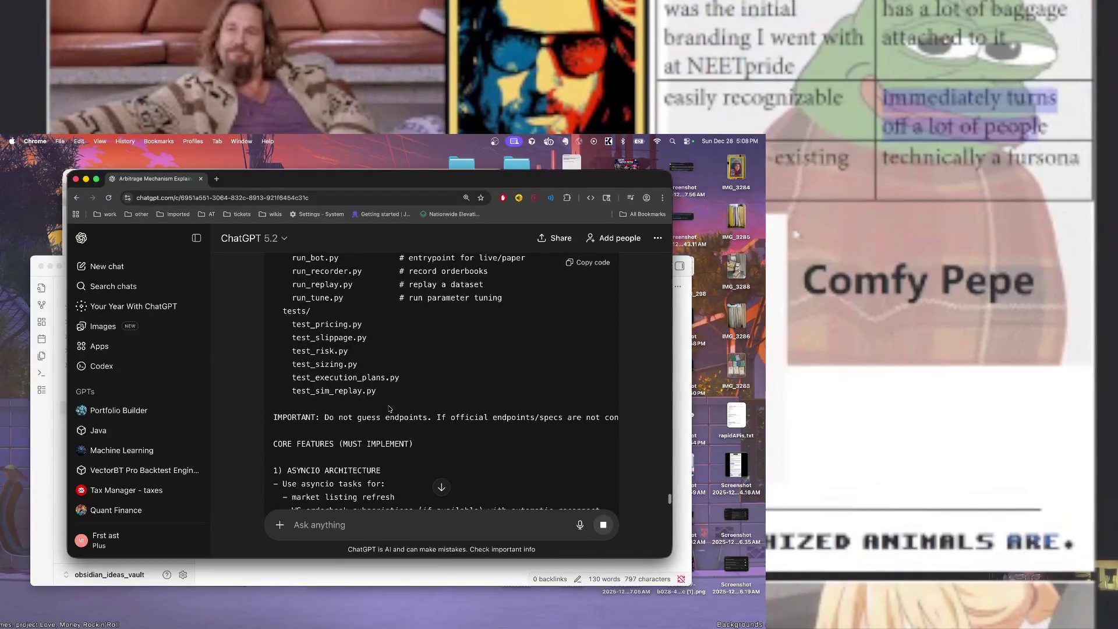
scroll(389, 409, down, 3)
scroll(389, 409, right, 3)
scroll(390, 409, right, 10)
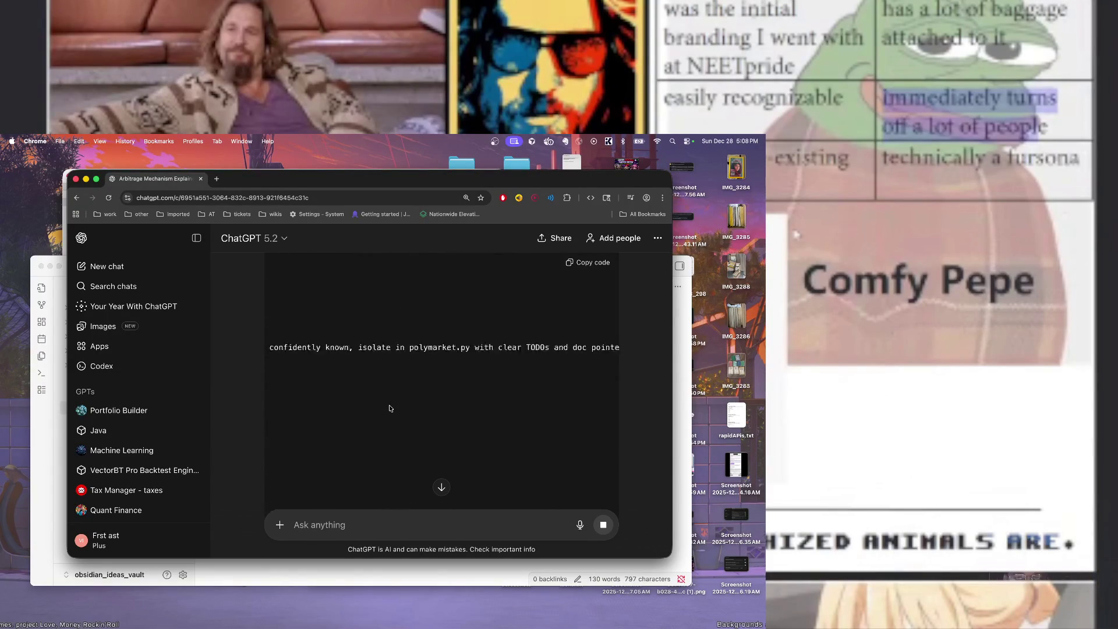
scroll(389, 406, left, 10)
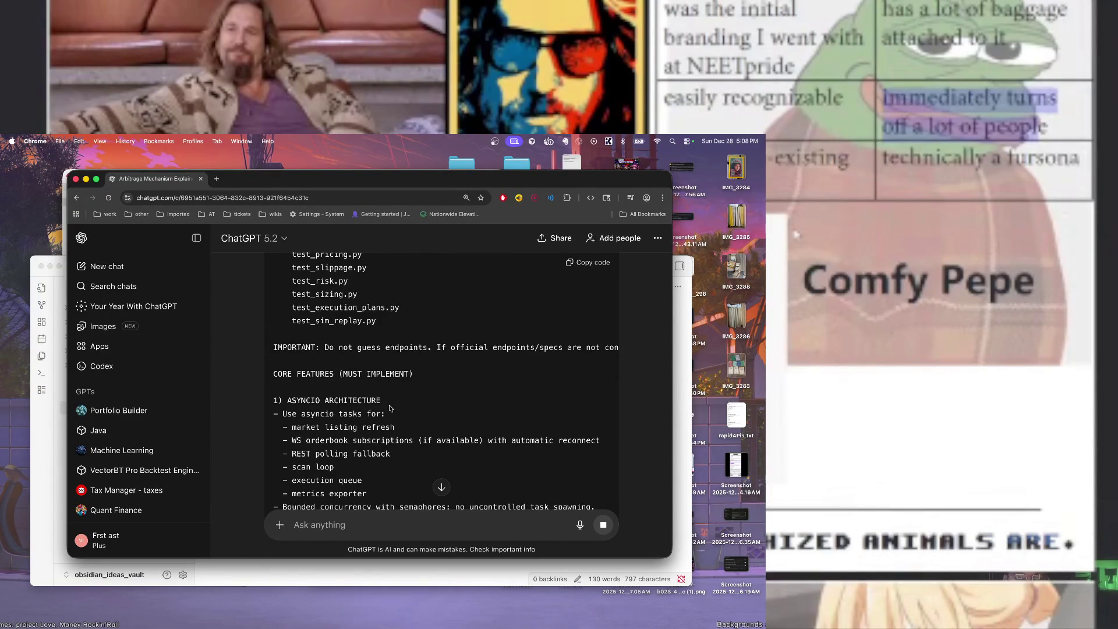
scroll(390, 409, down, 5)
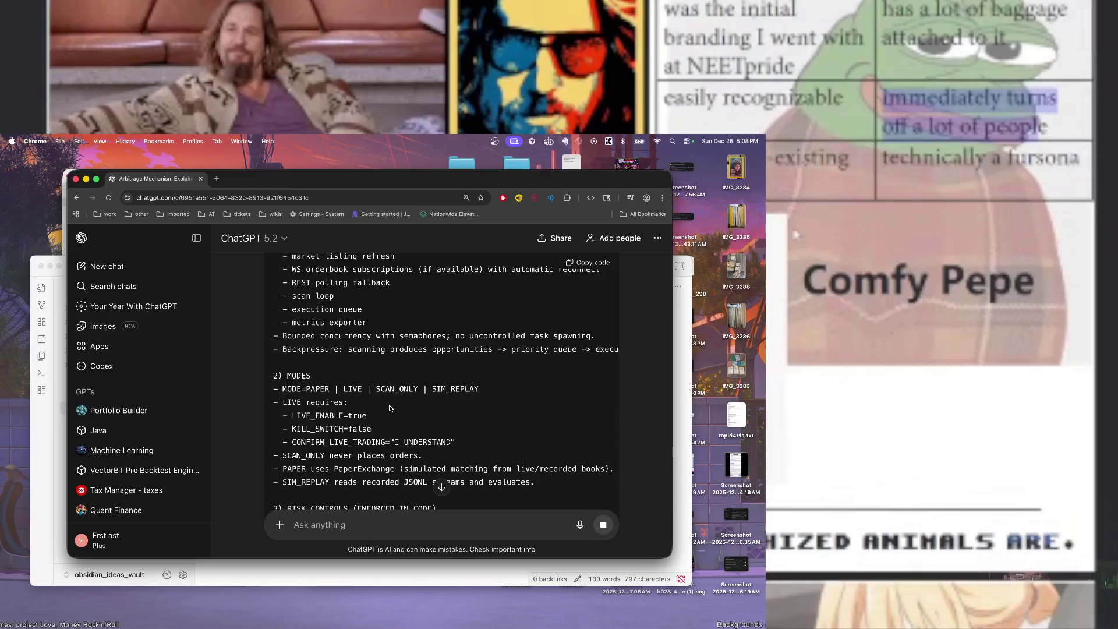
scroll(390, 409, up, 2)
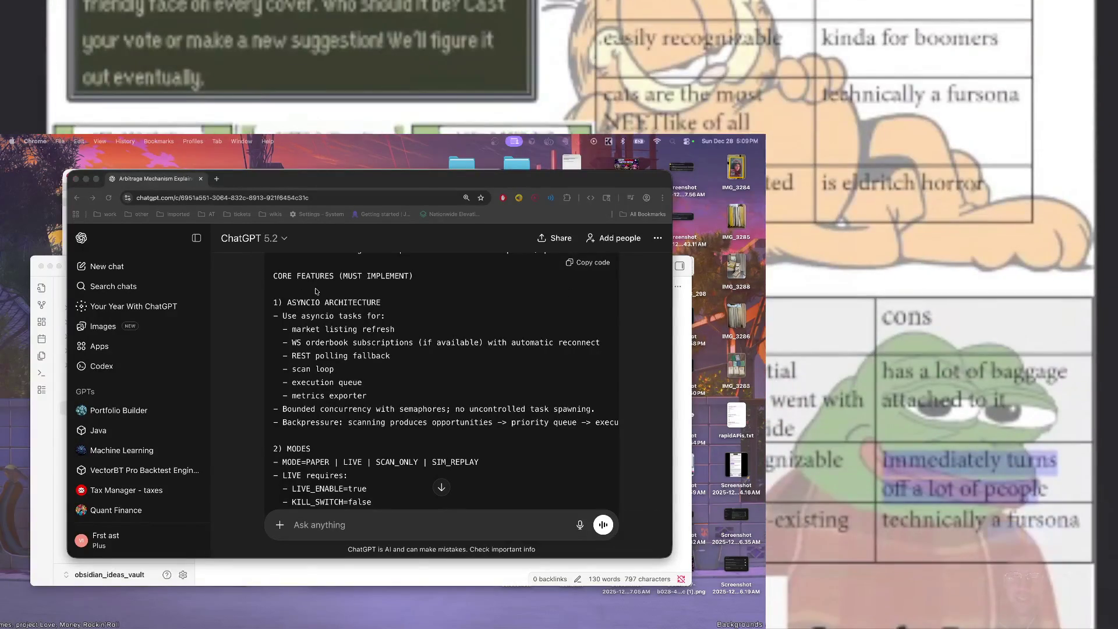
click(317, 291)
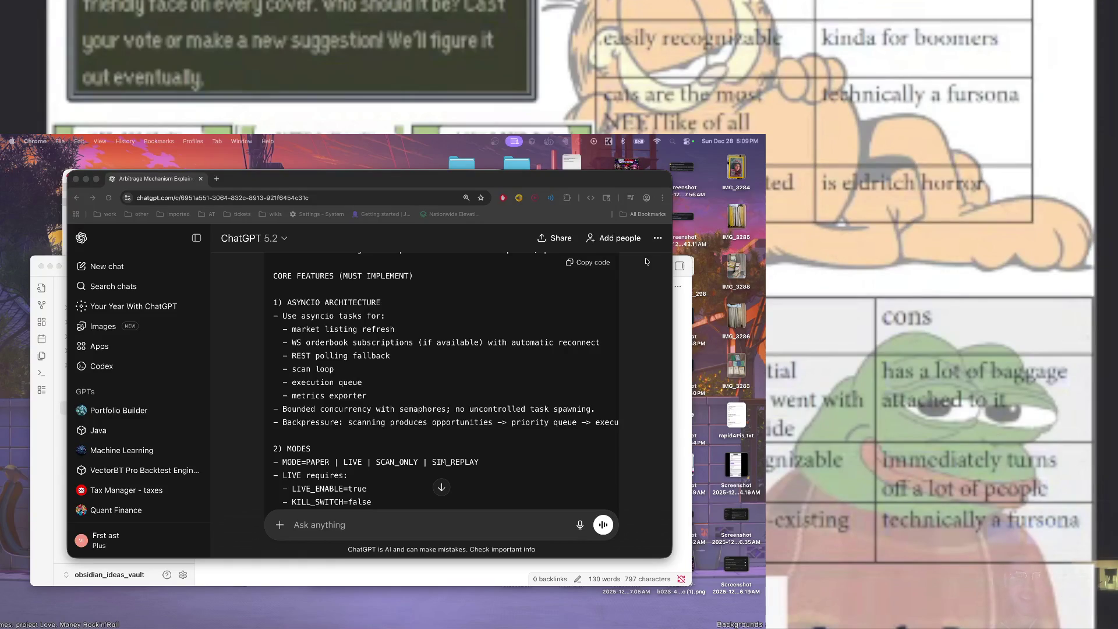
click(457, 303)
scroll(458, 308, down, 3)
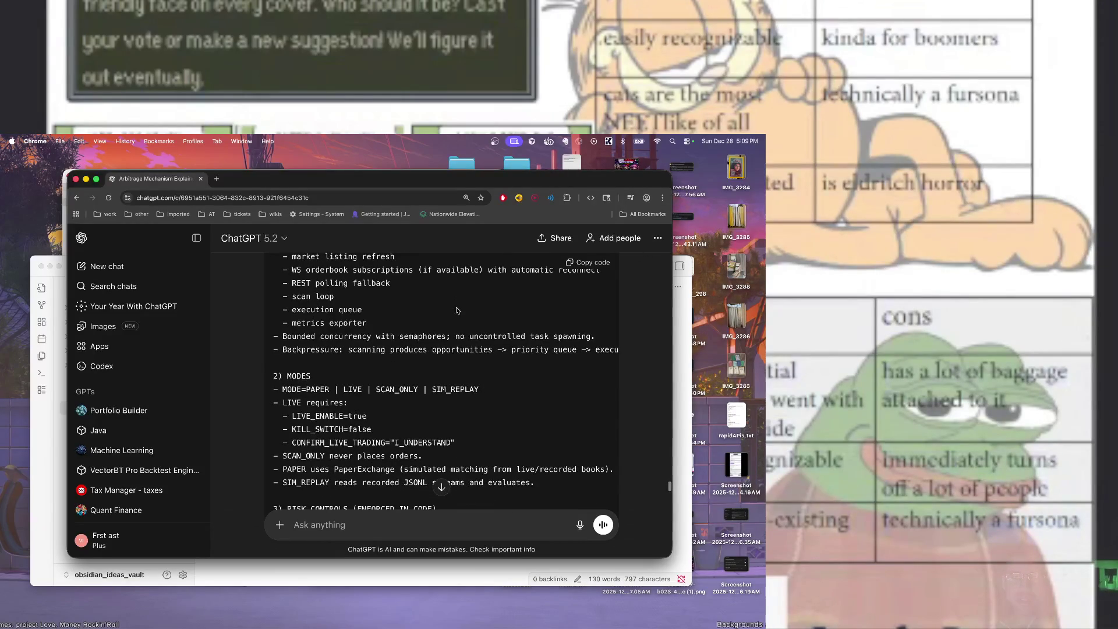
scroll(457, 309, down, 5)
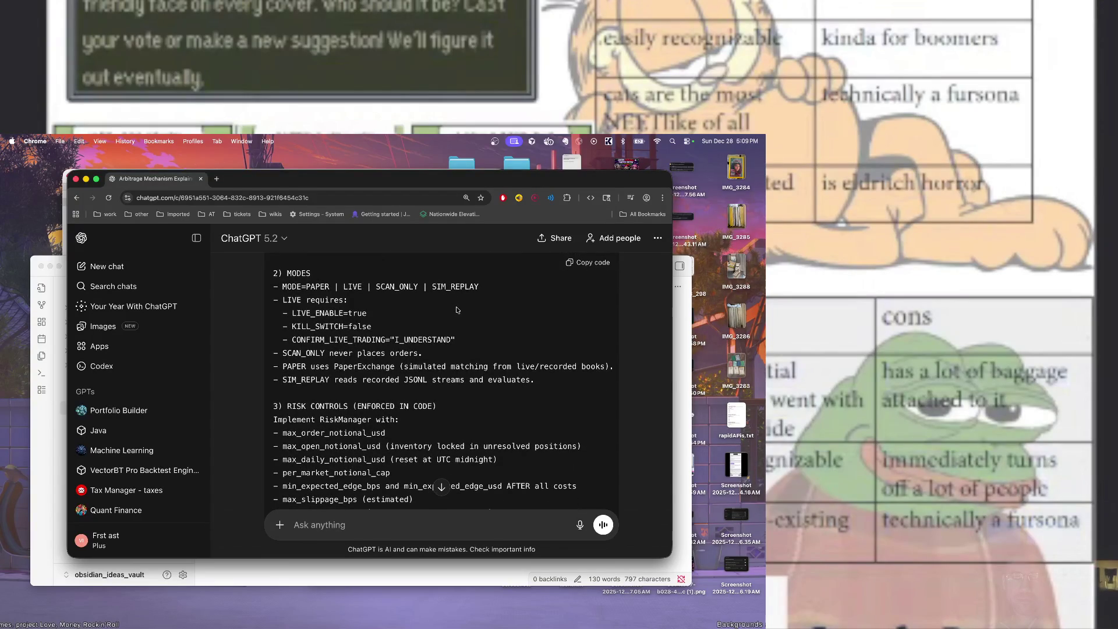
scroll(458, 310, down, 4)
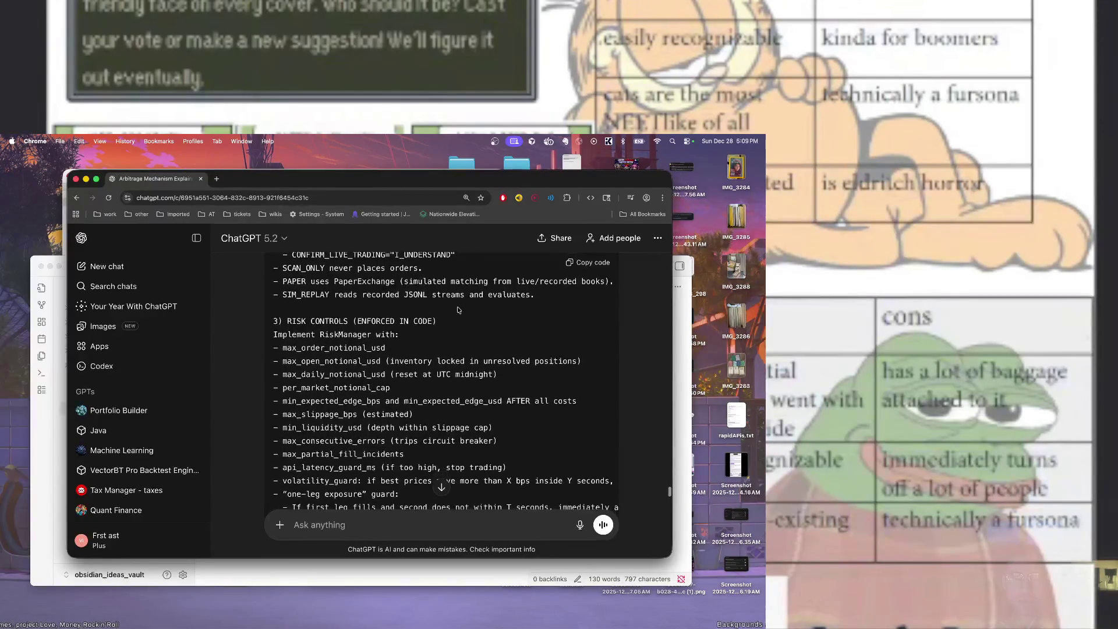
scroll(459, 309, down, 6)
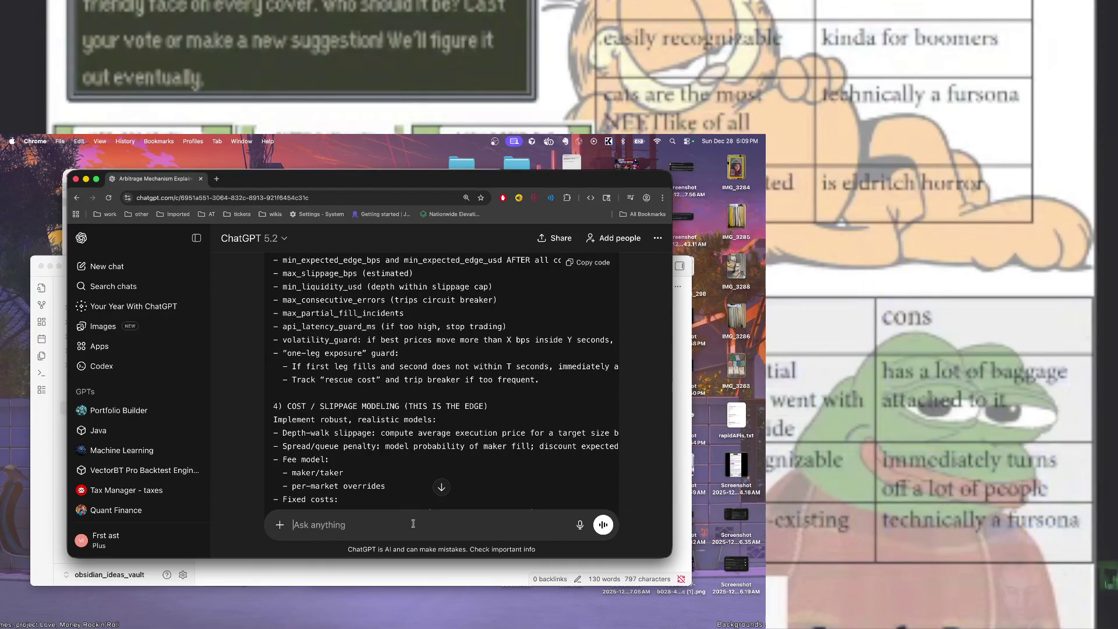
Start a follow-up message reading 'remove the rest fallback. if it is'
text(remove the rest f)
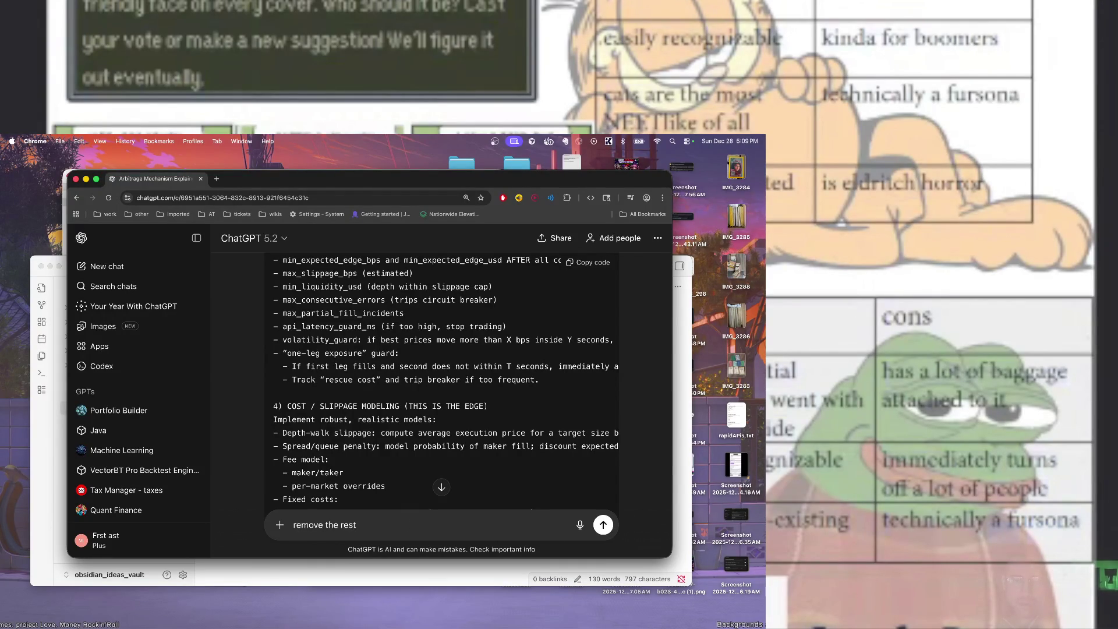
text(allback. if )
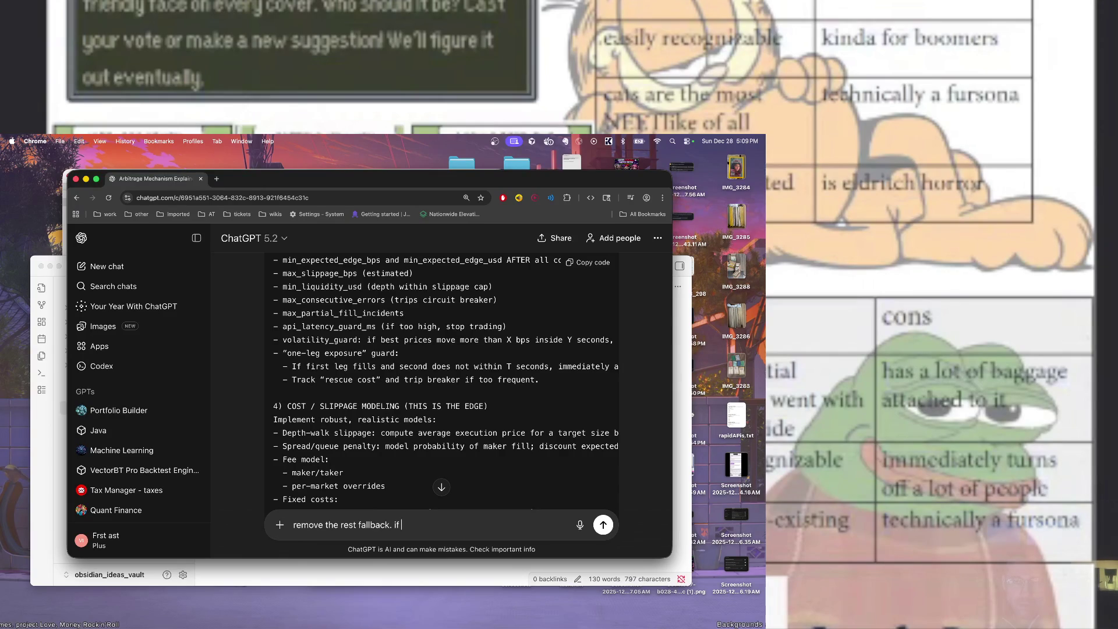
text(it is not w)
key(BackSpace)
key(BackSpace)
key(BackSpace)
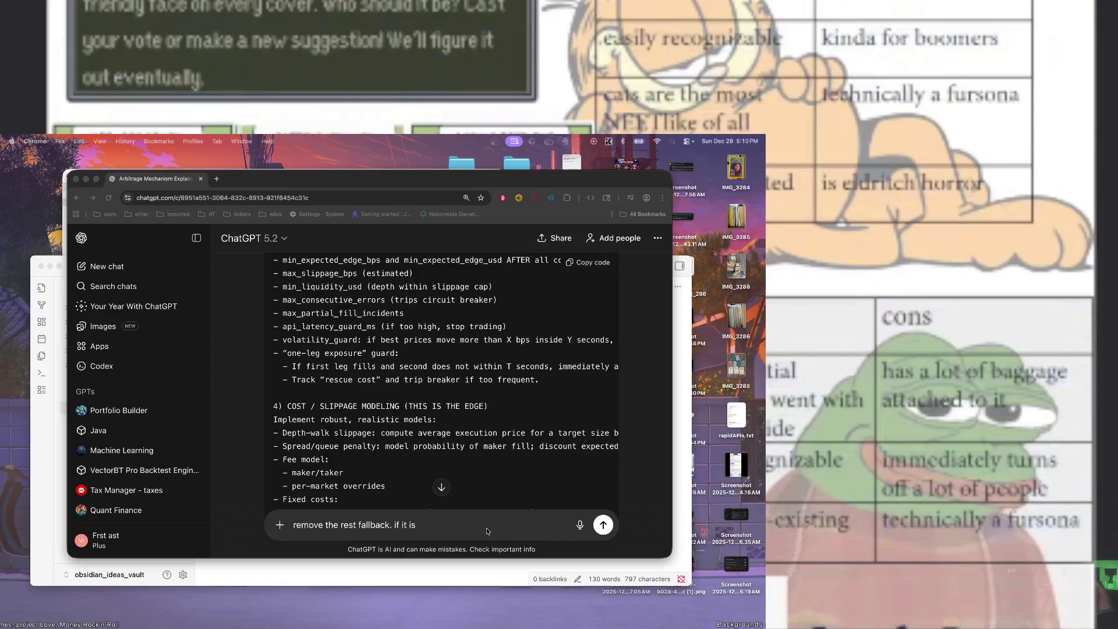
Replace 'if it is' with requests to confirm Polymarket's API via Google and support multiple algorithms, then send
click(402, 528)
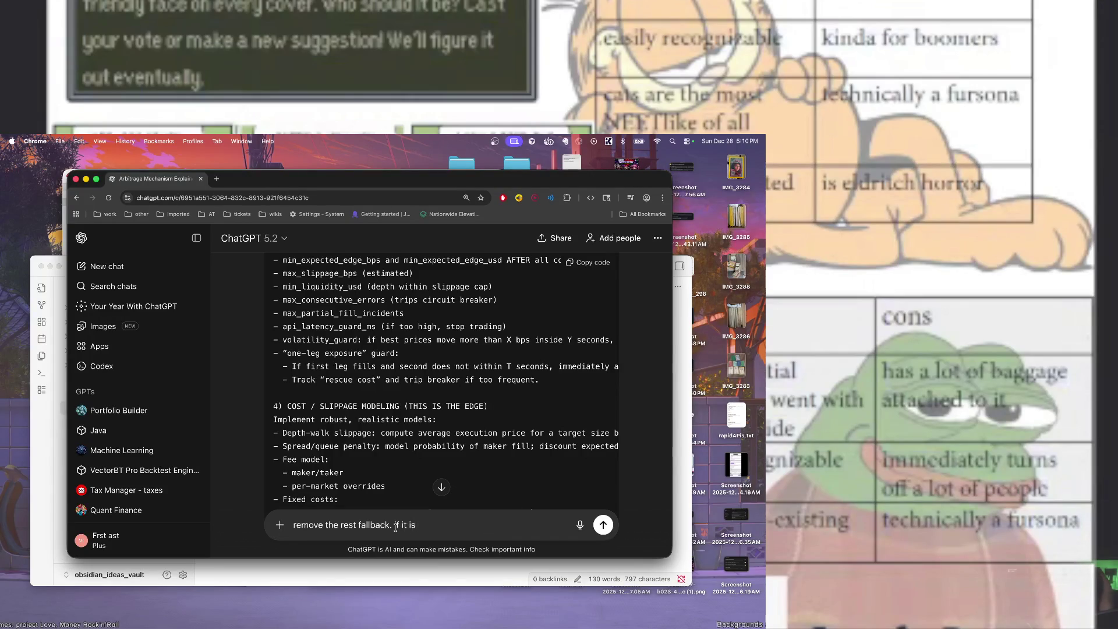
drag(396, 528, 430, 528)
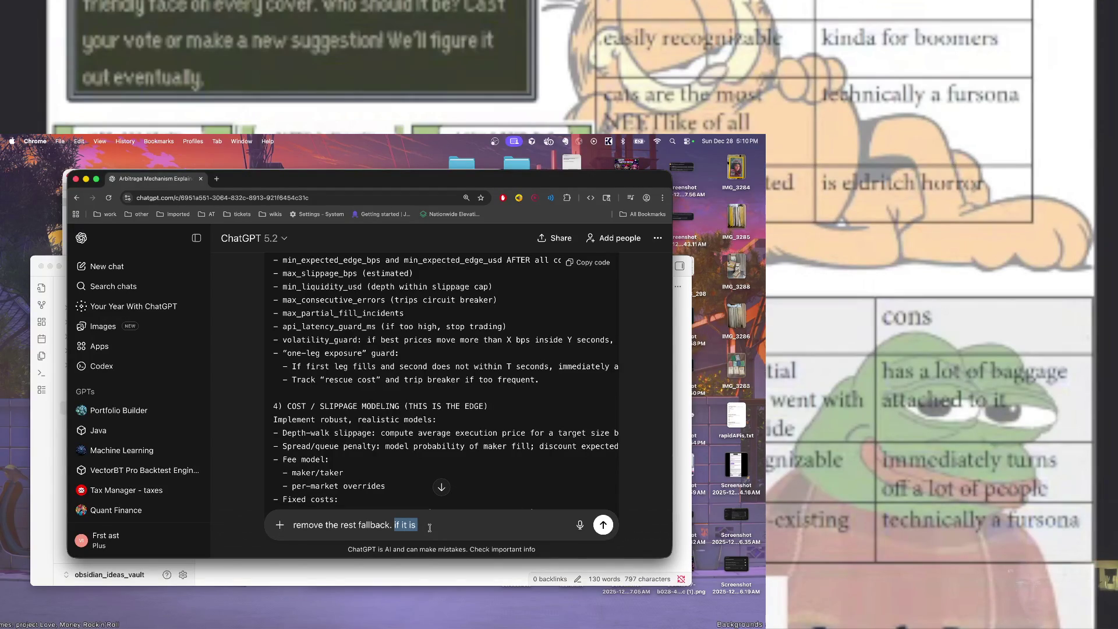
key(BackSpace)
text(onfirm)
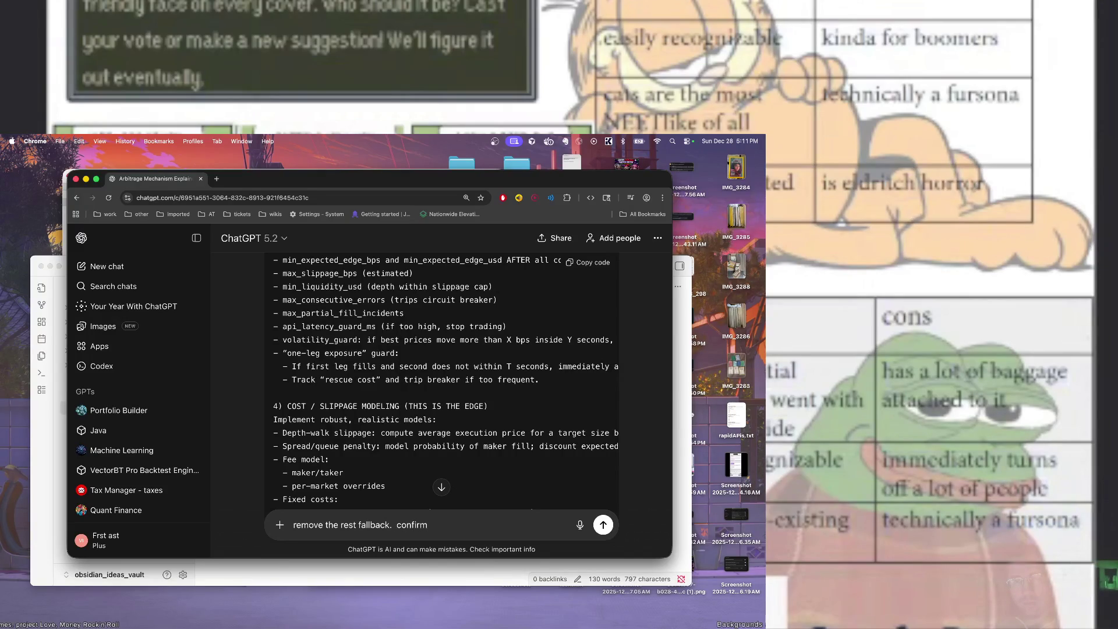
text( what poly)
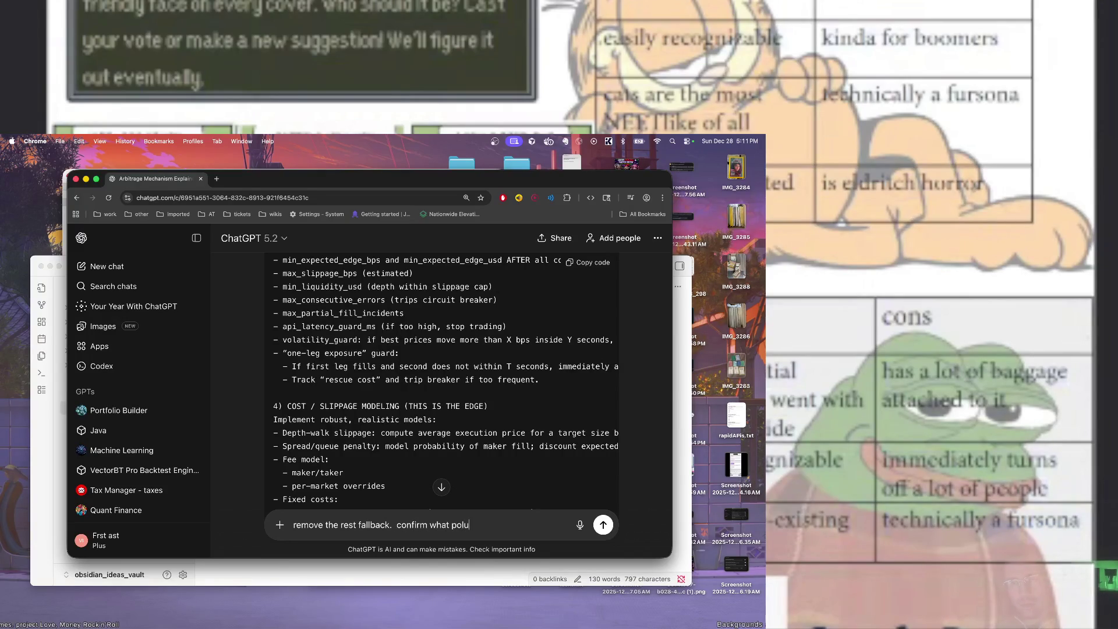
text(market)
key(BackSpace)
key(BackSpace)
key(BackSpace)
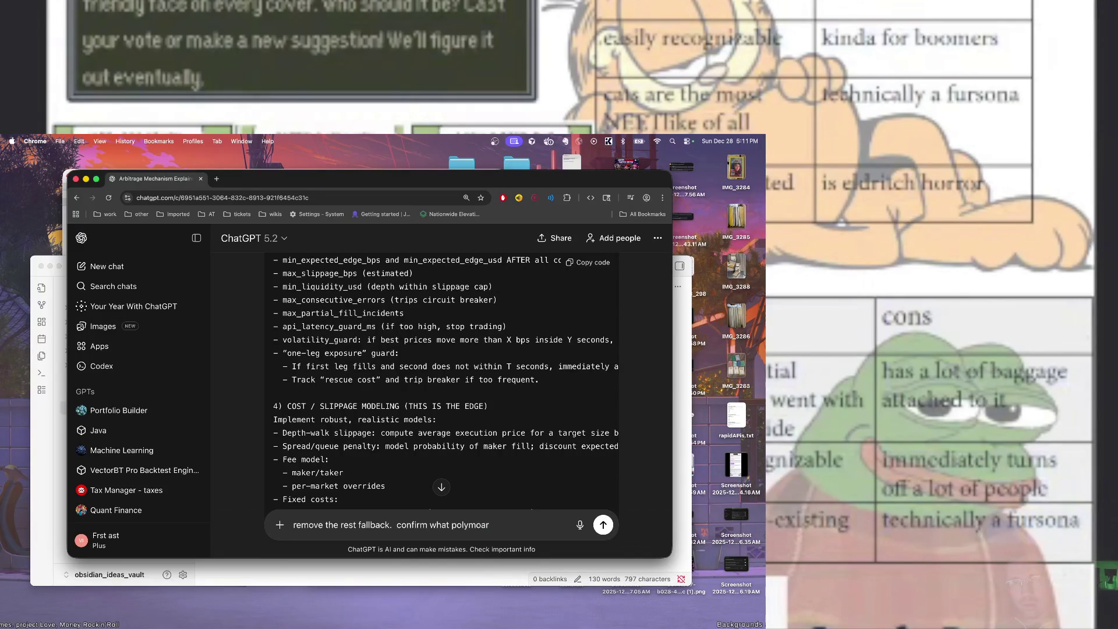
text(market )
text(provides)
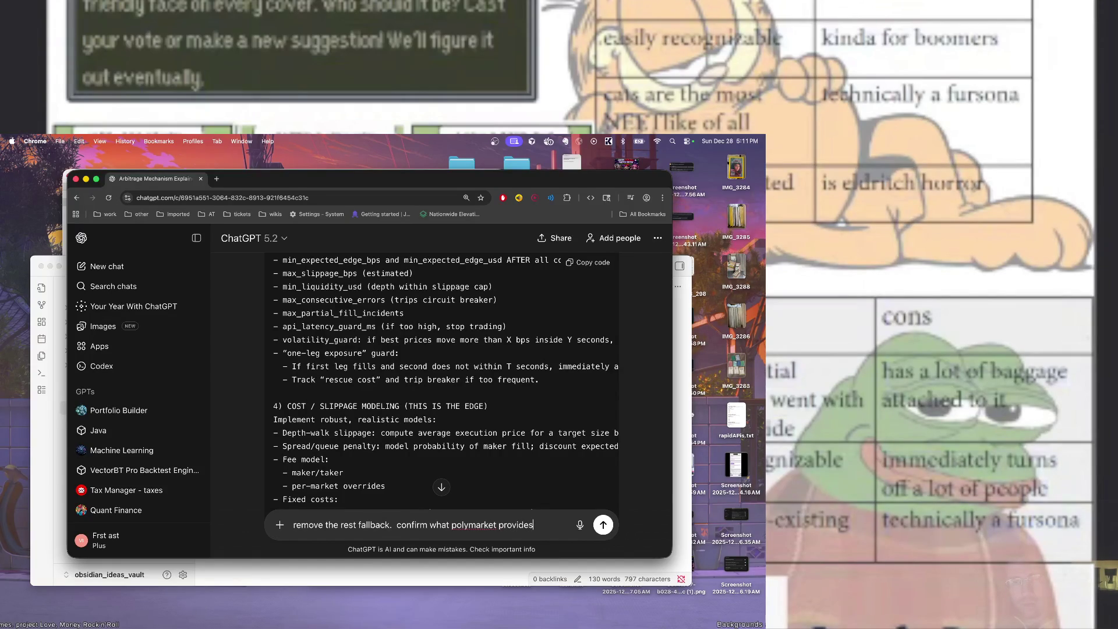
text( usin)
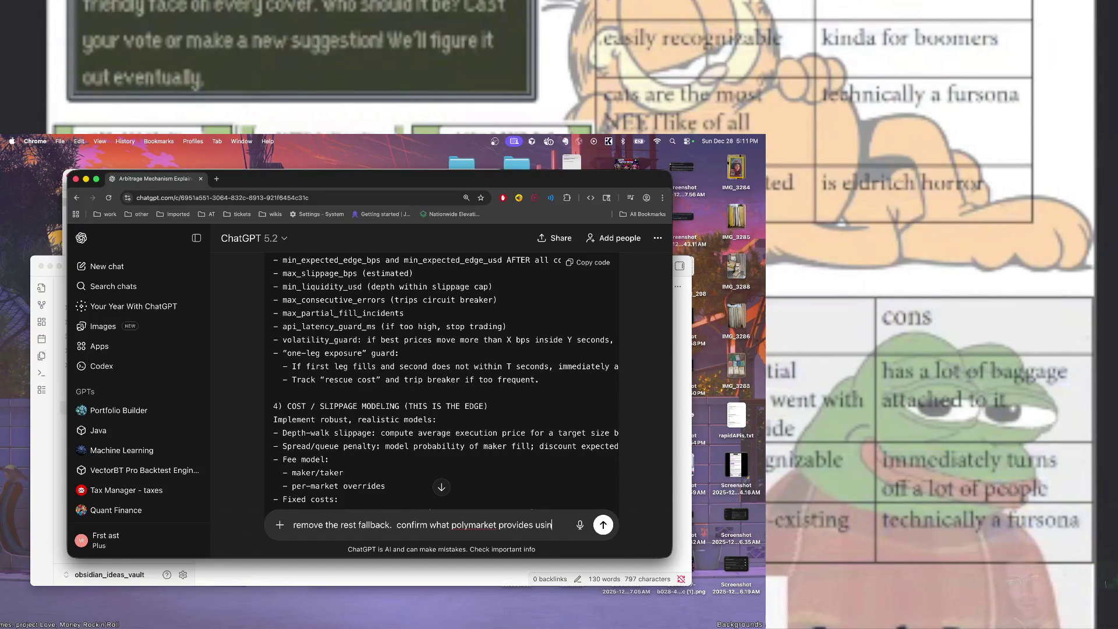
text(g google.)
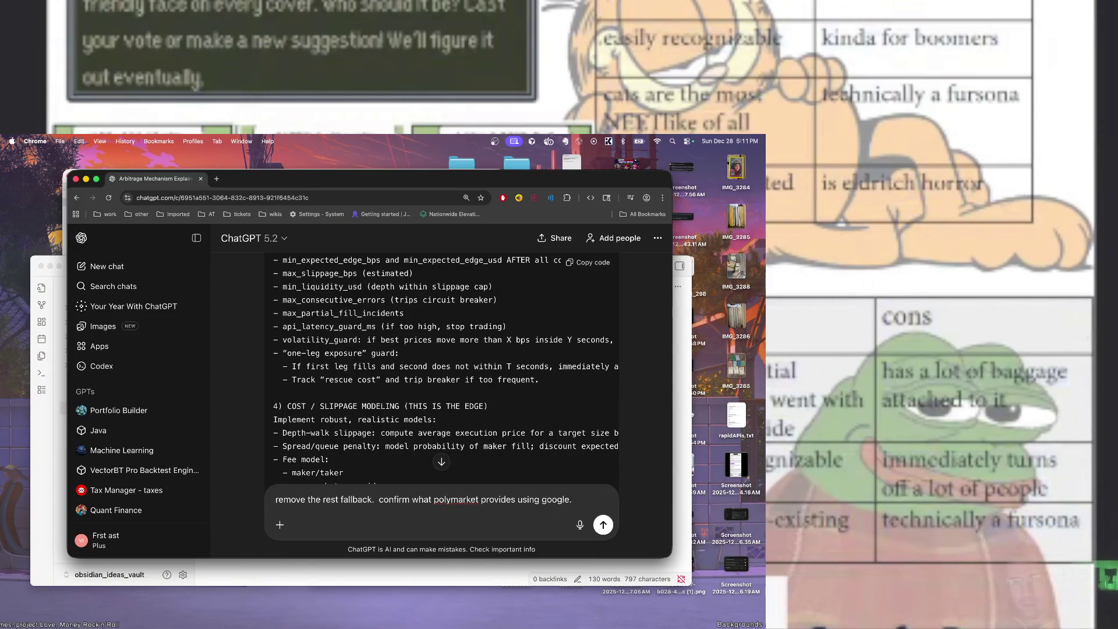
text( look a)
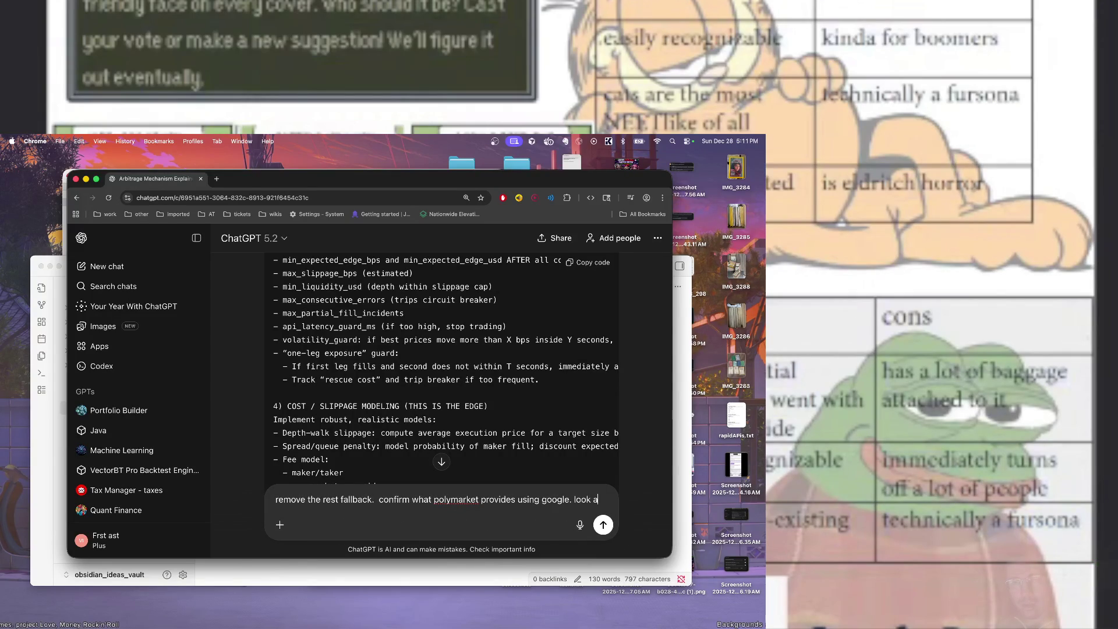
text(t the api. update the)
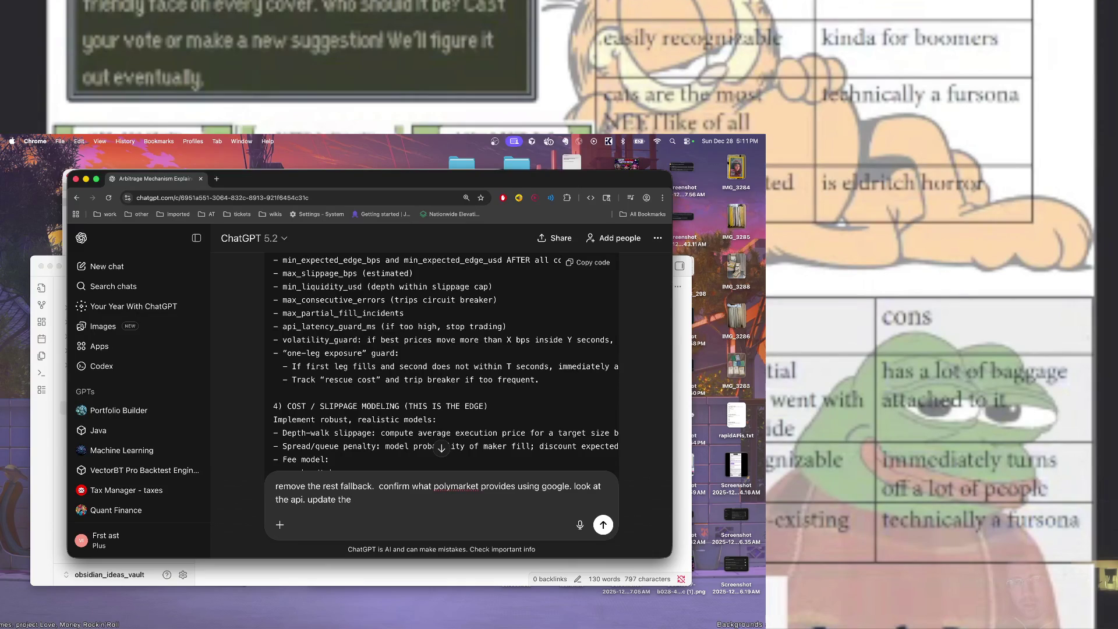
text( if its not needed)
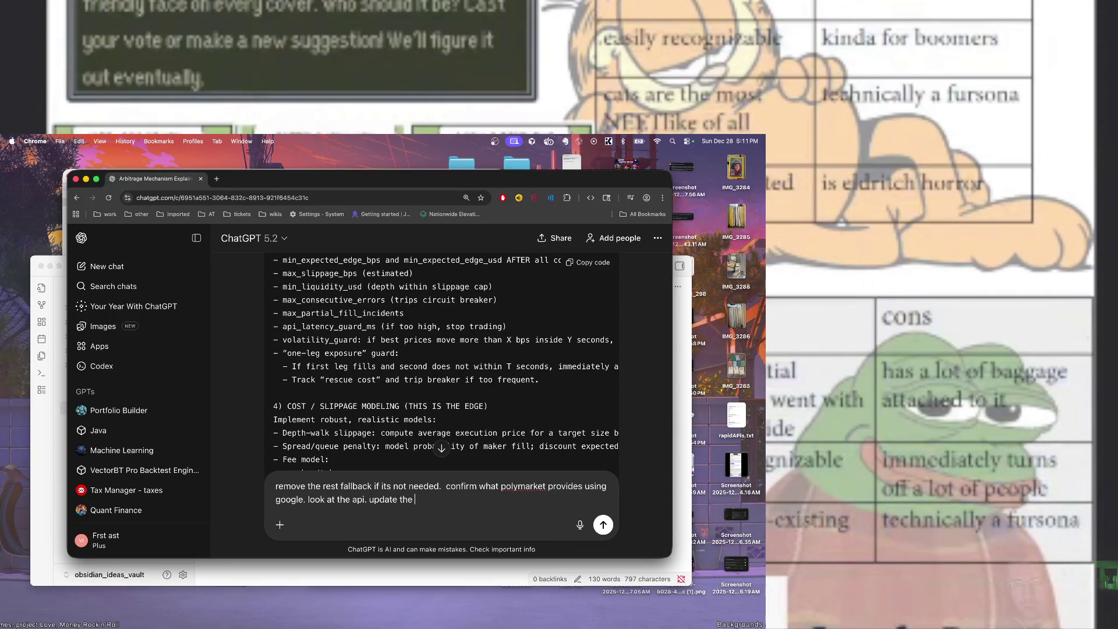
text(instructions. )
text(make)
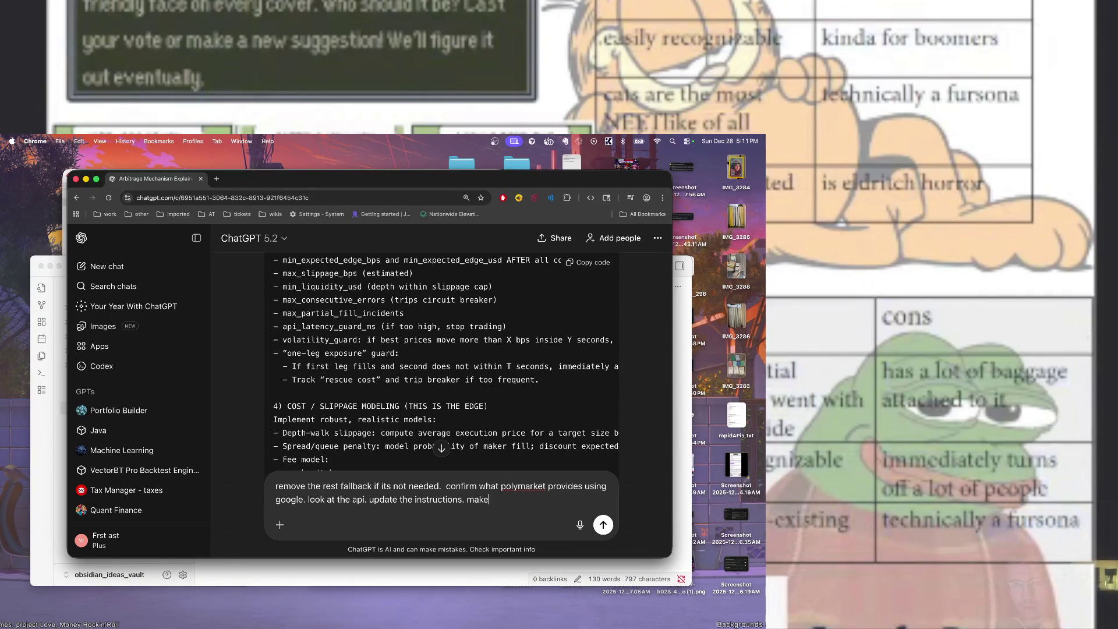
text( suret)
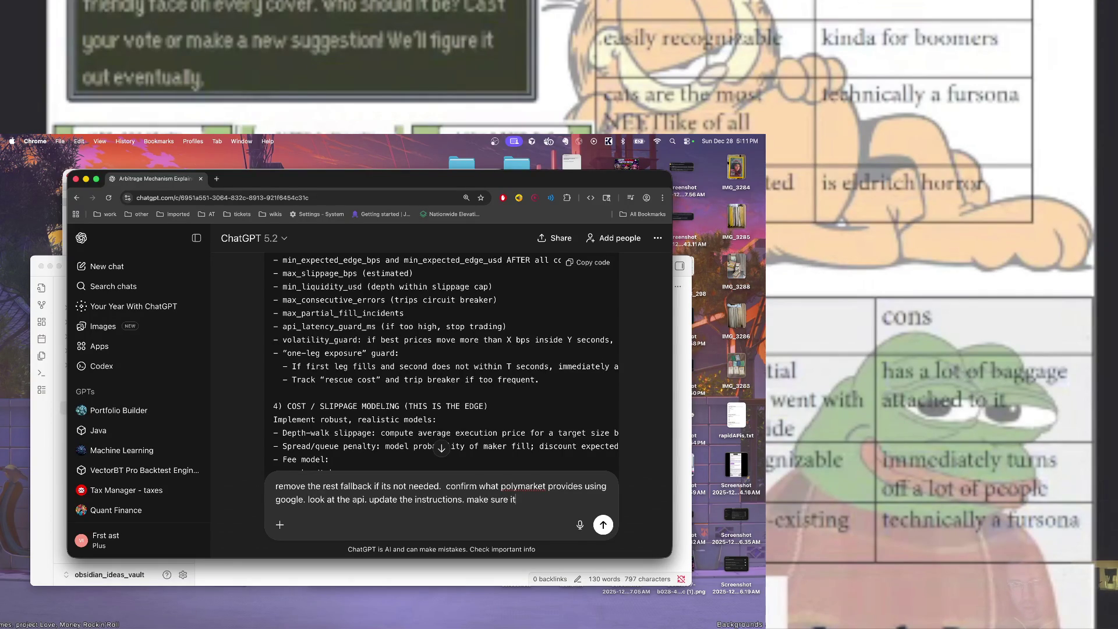
text( is correctly )
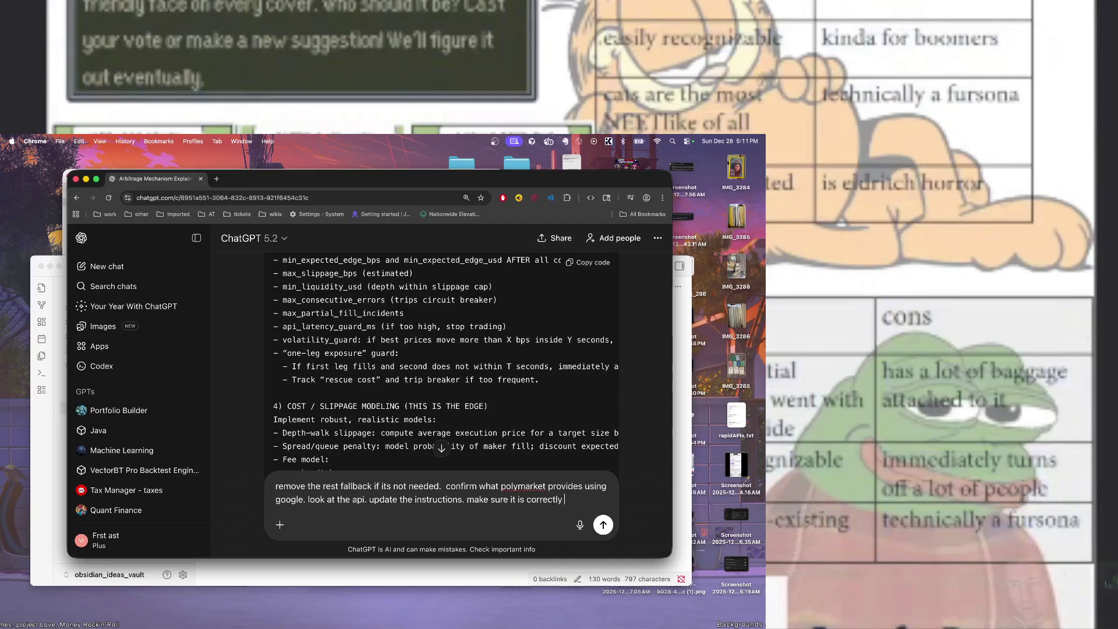
text(structured to allow fo)
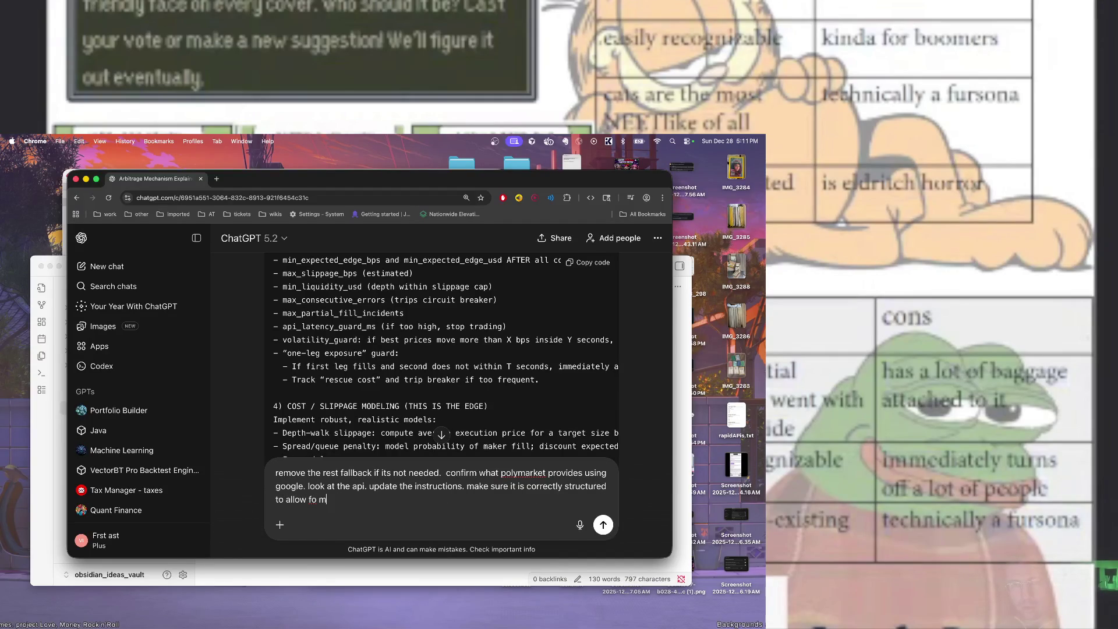
text(r multiple polymark)
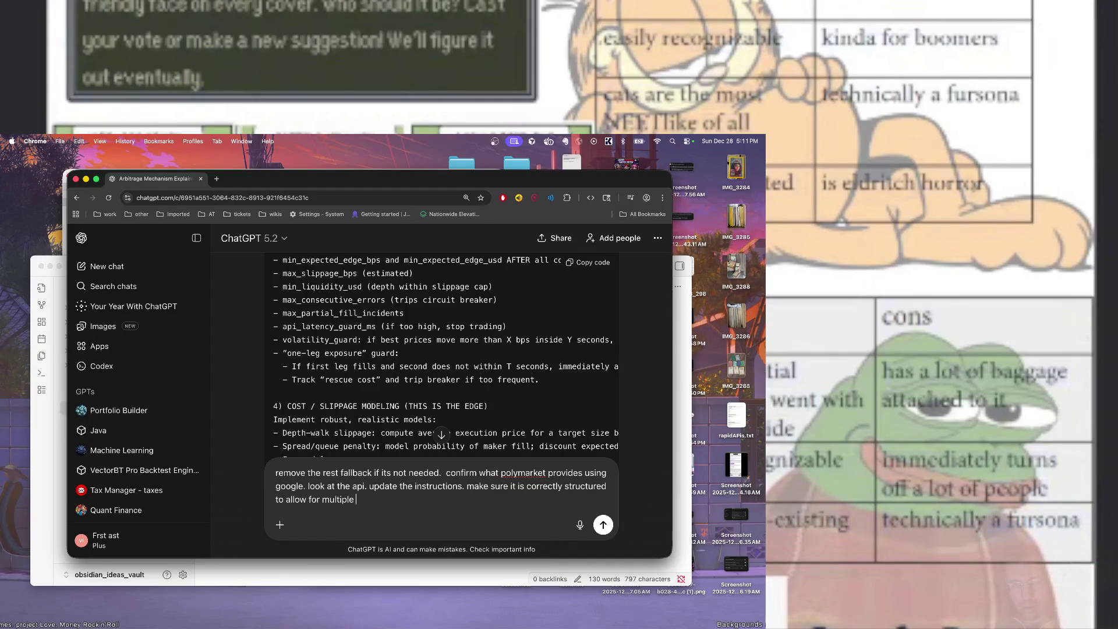
text(et )
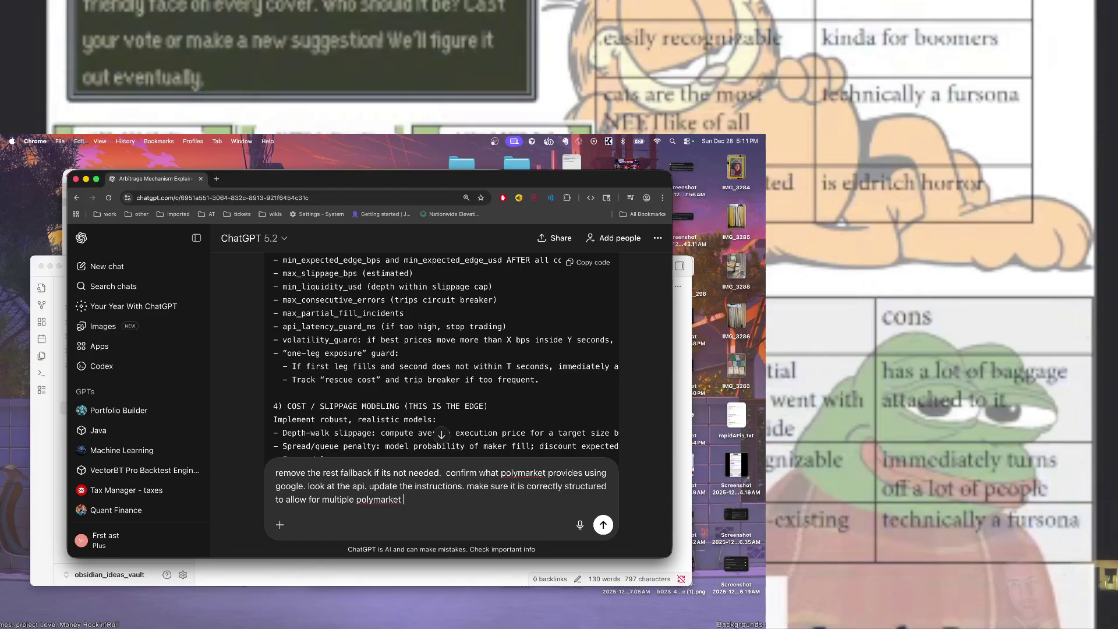
text(arbitrage a)
text(lgoi)
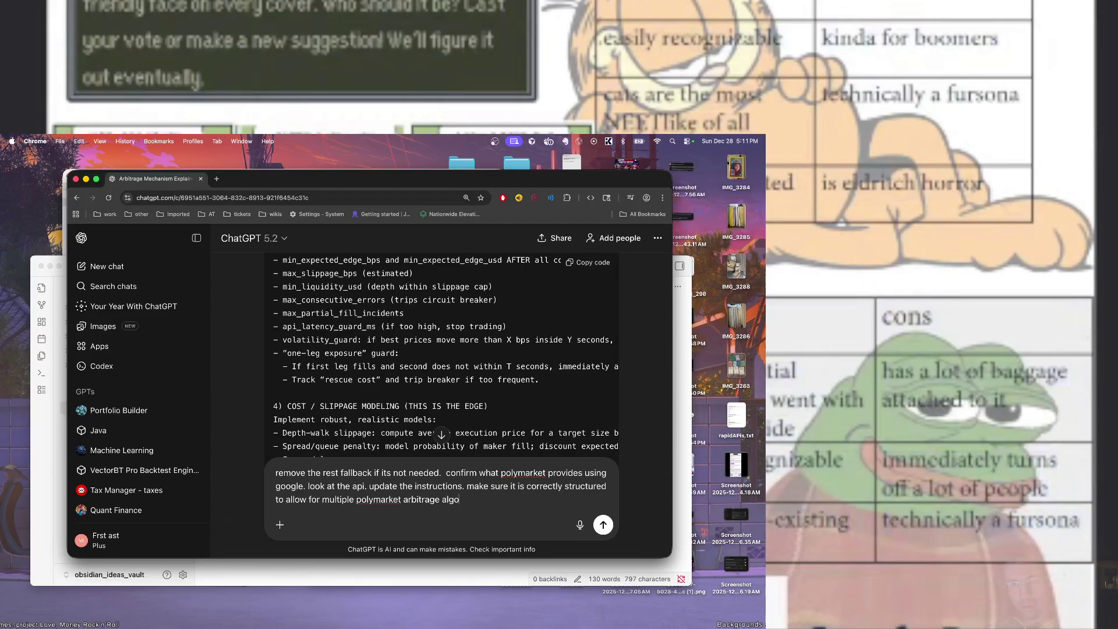
key(BackSpace)
text(rithms)
key(Return)
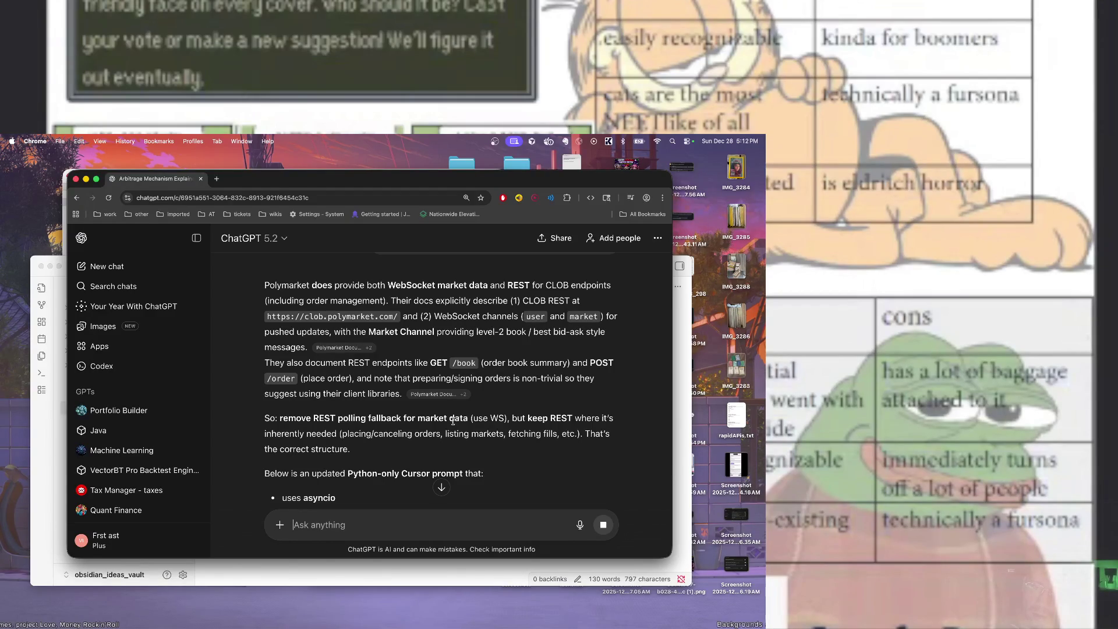
Scroll through ChatGPT's updated Cursor prompt covering asyncio, WS-only market data and risk controls
scroll(454, 421, down, 3)
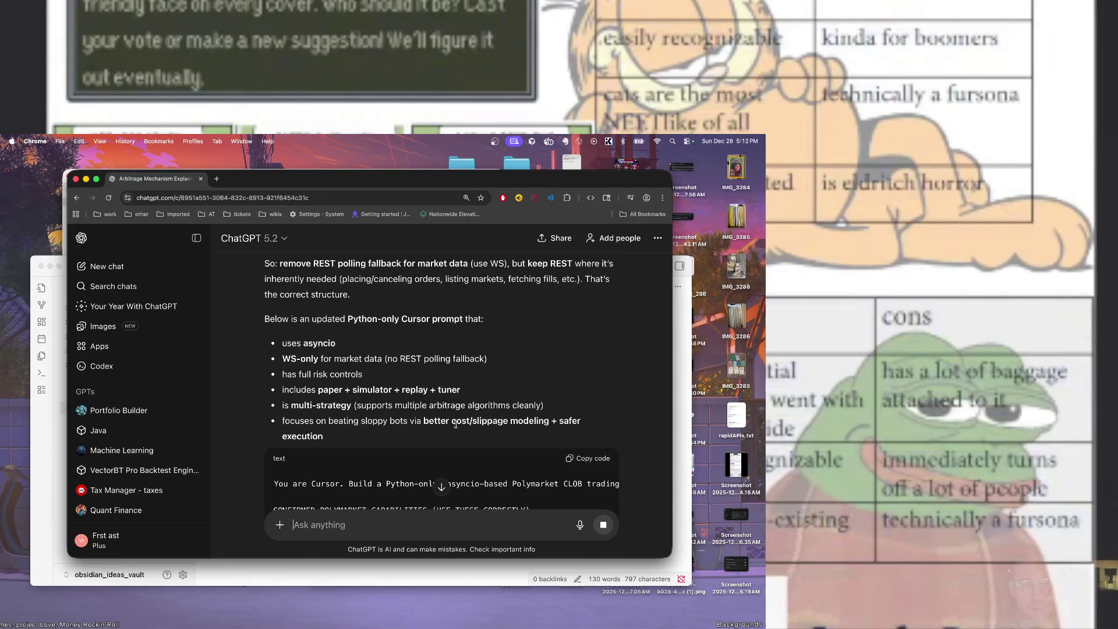
scroll(455, 425, down, 1)
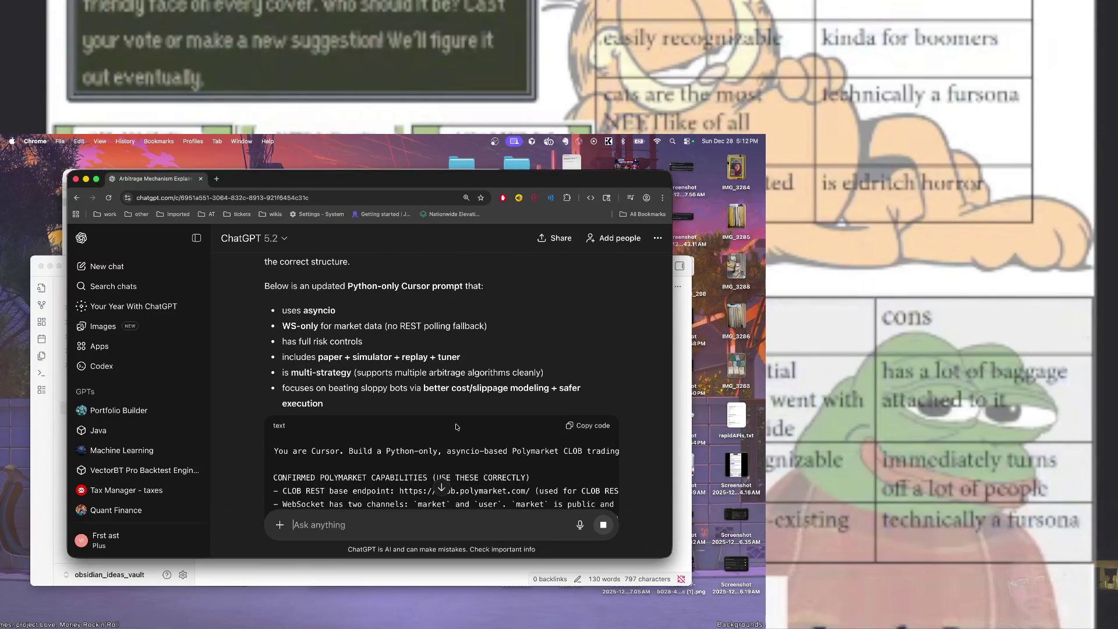
scroll(456, 427, down, 3)
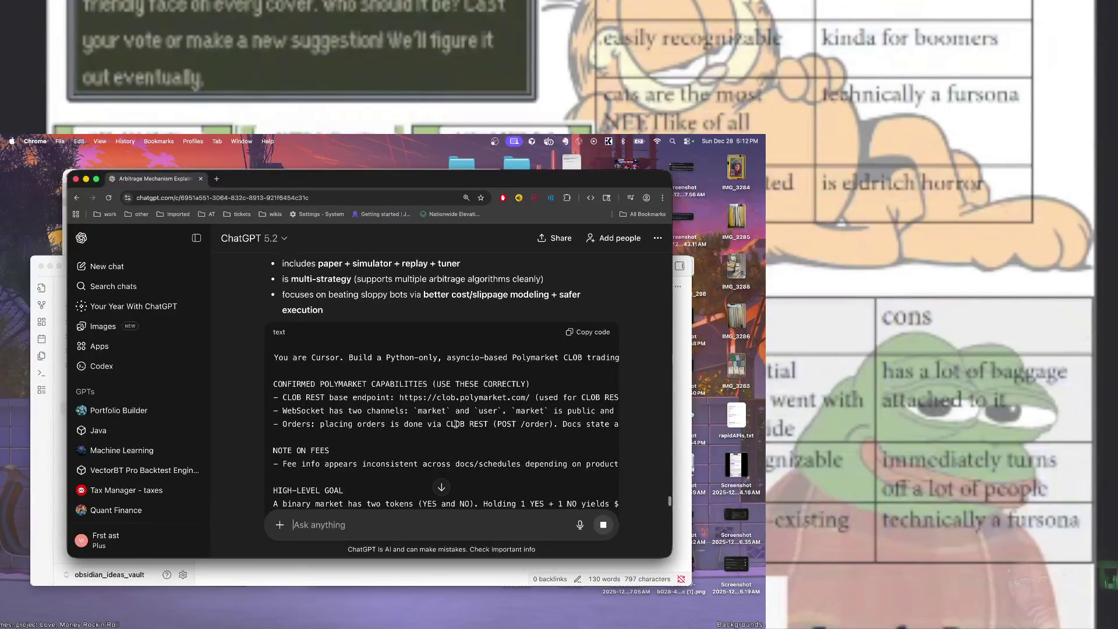
scroll(456, 425, down, 4)
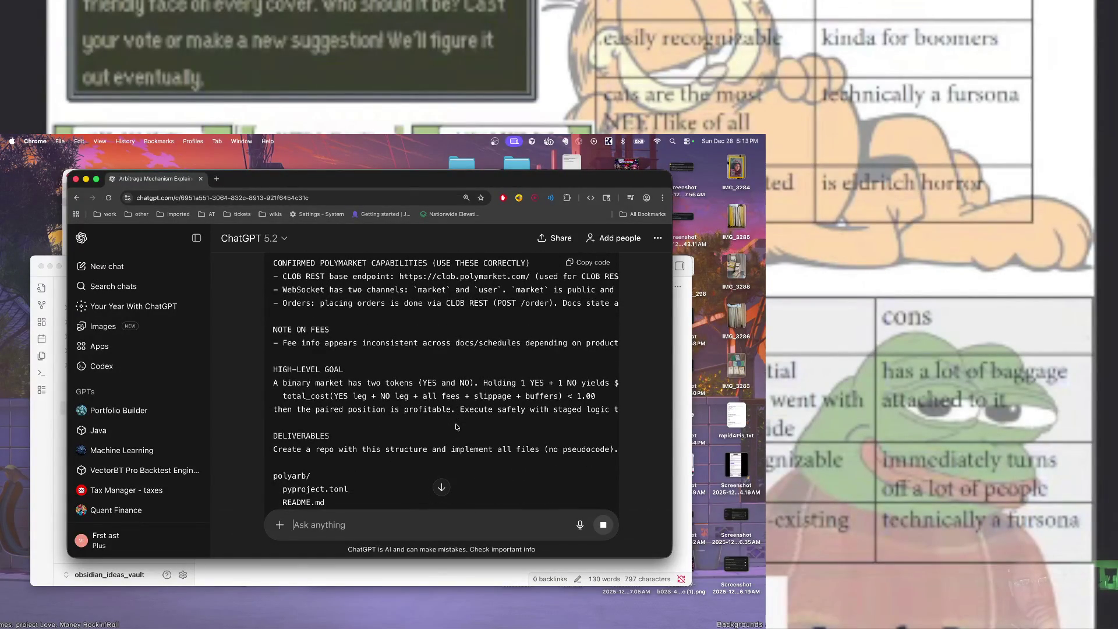
scroll(457, 427, down, 10)
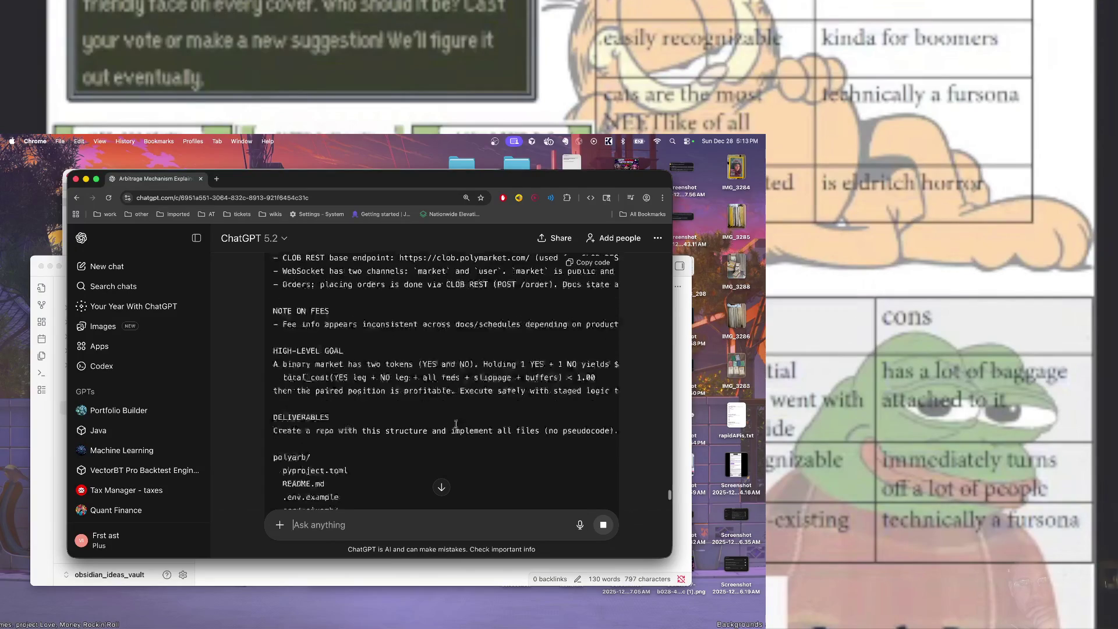
scroll(456, 424, down, 15)
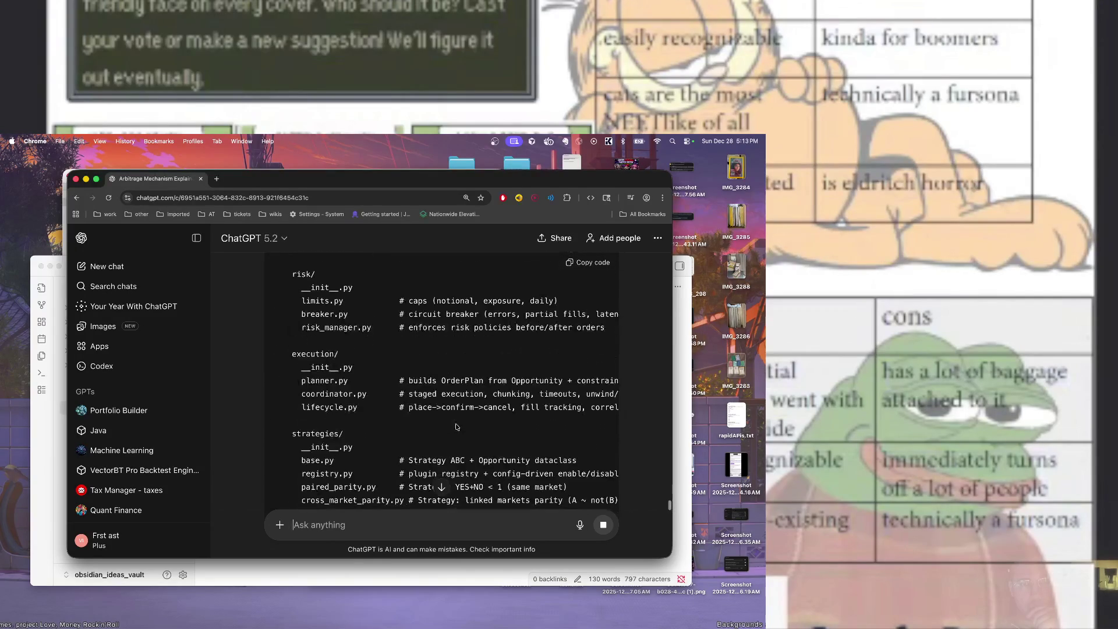
scroll(457, 427, down, 3)
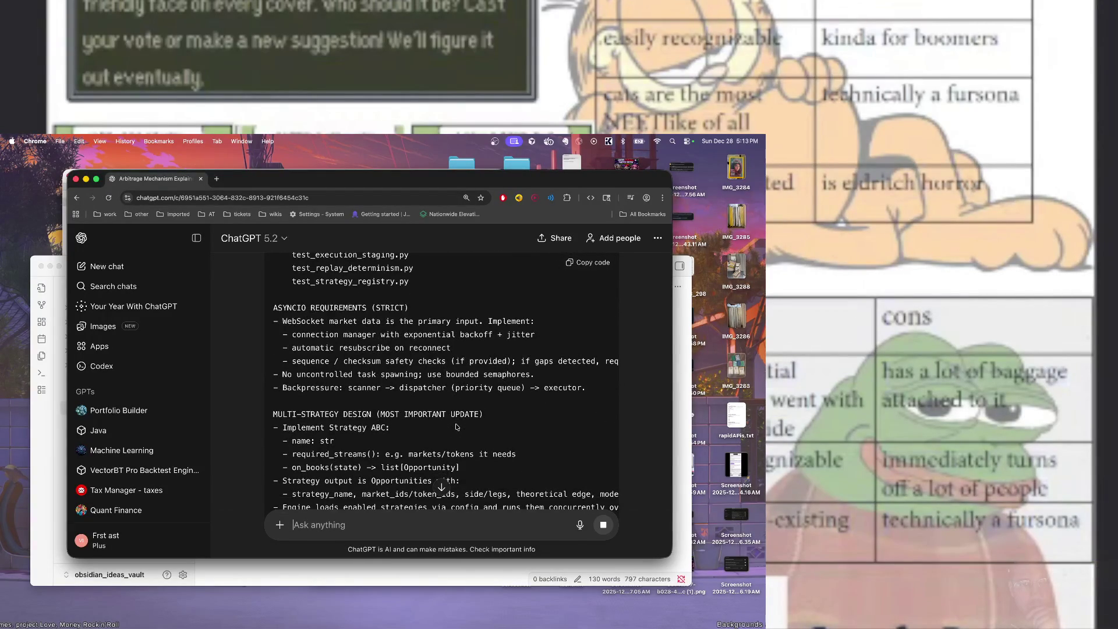
scroll(457, 427, down, 10)
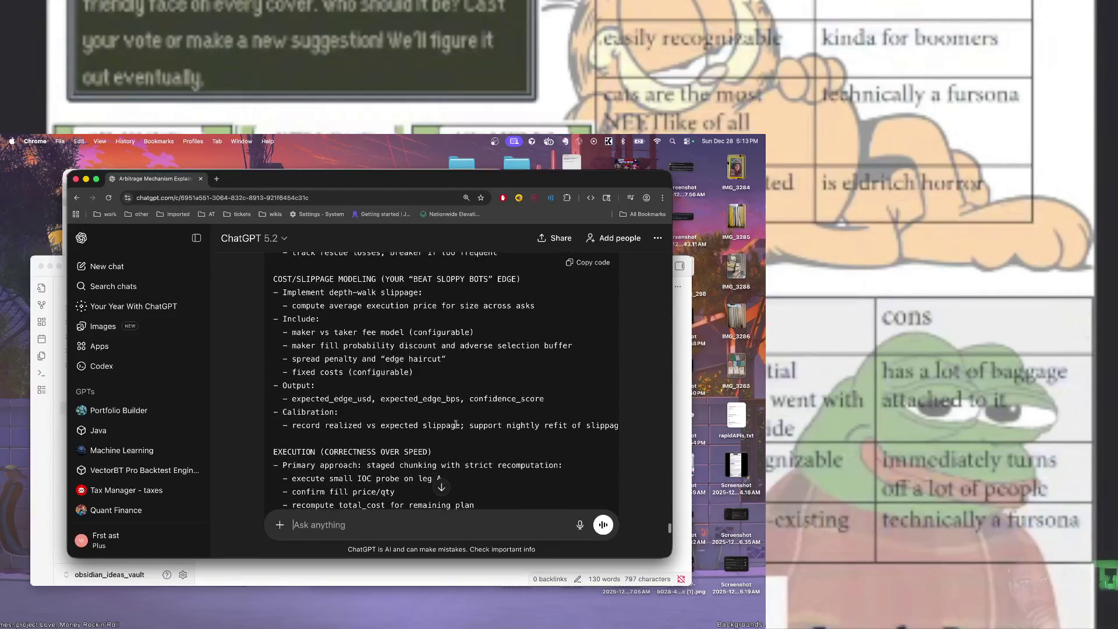
scroll(456, 424, down, 7)
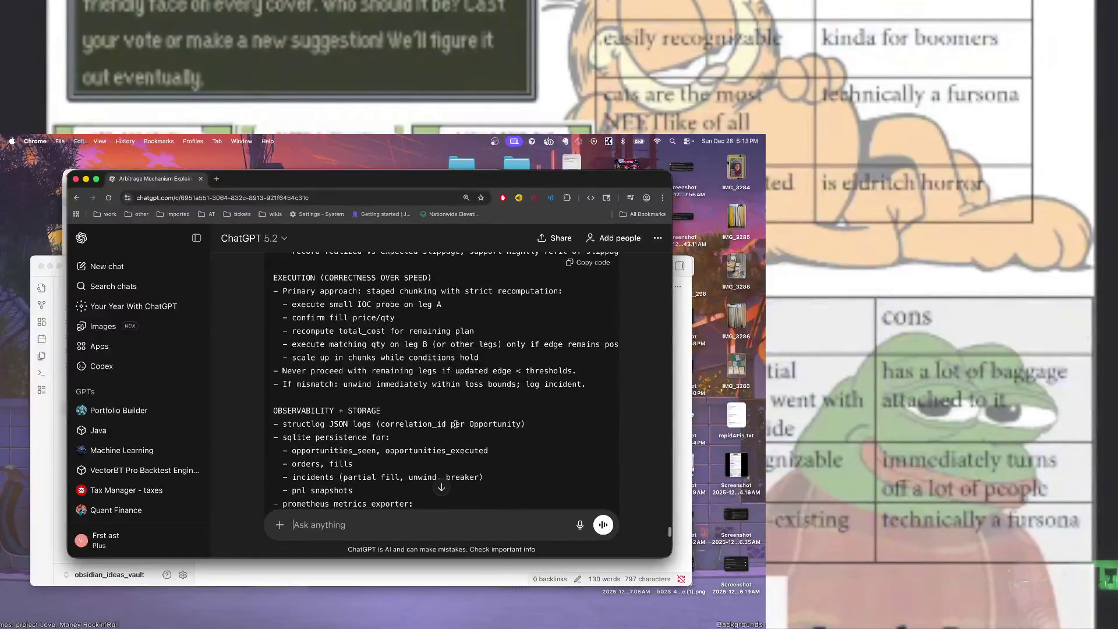
scroll(456, 424, down, 15)
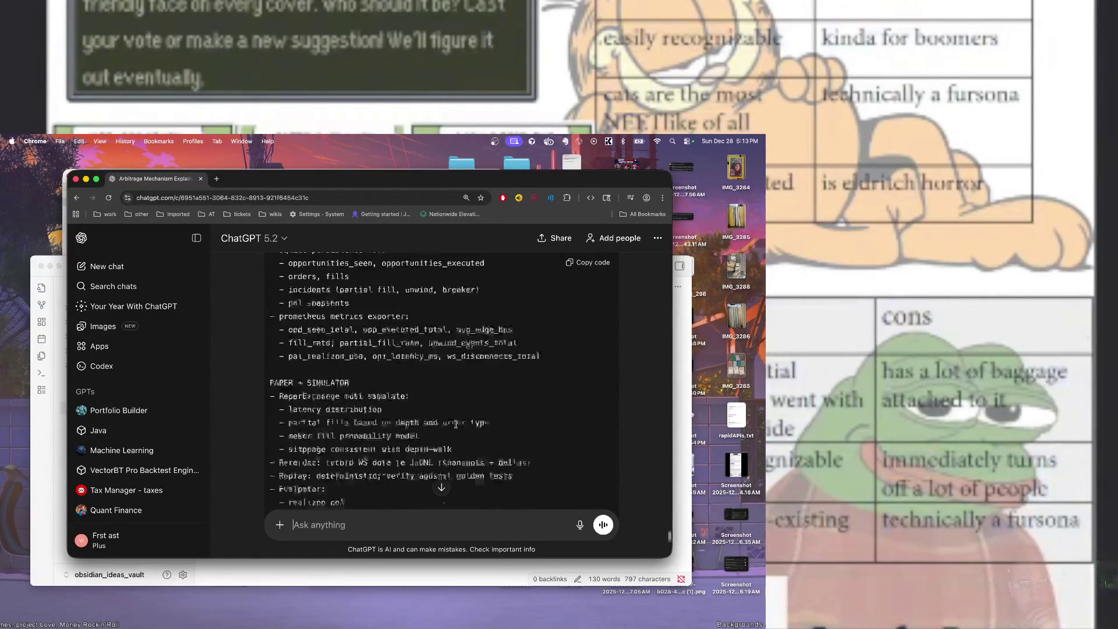
scroll(456, 427, up, 8)
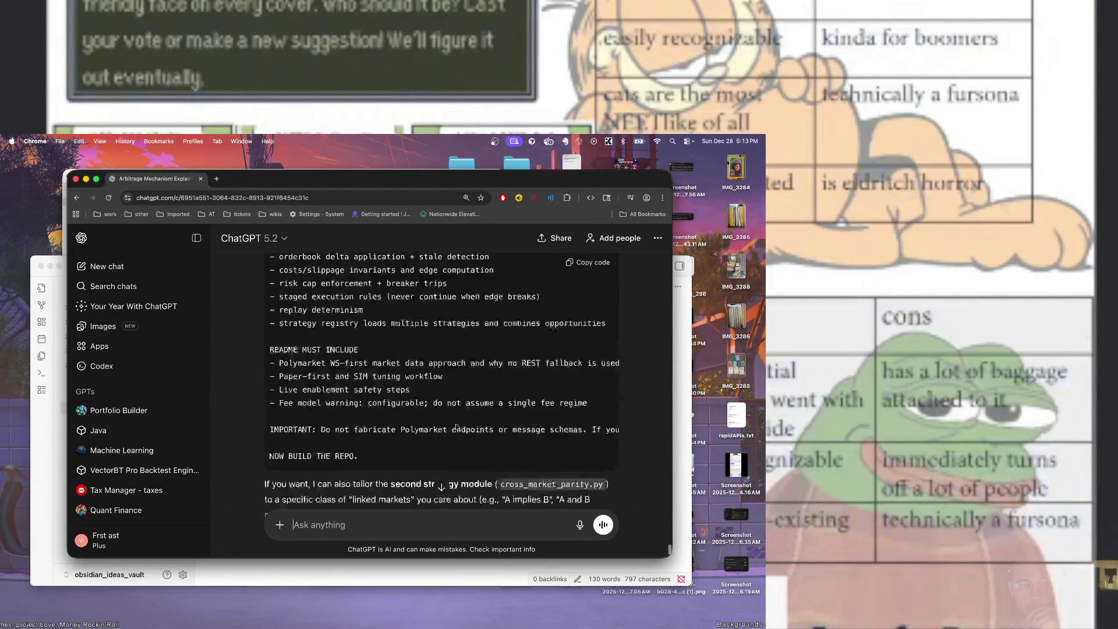
scroll(457, 427, down, 3)
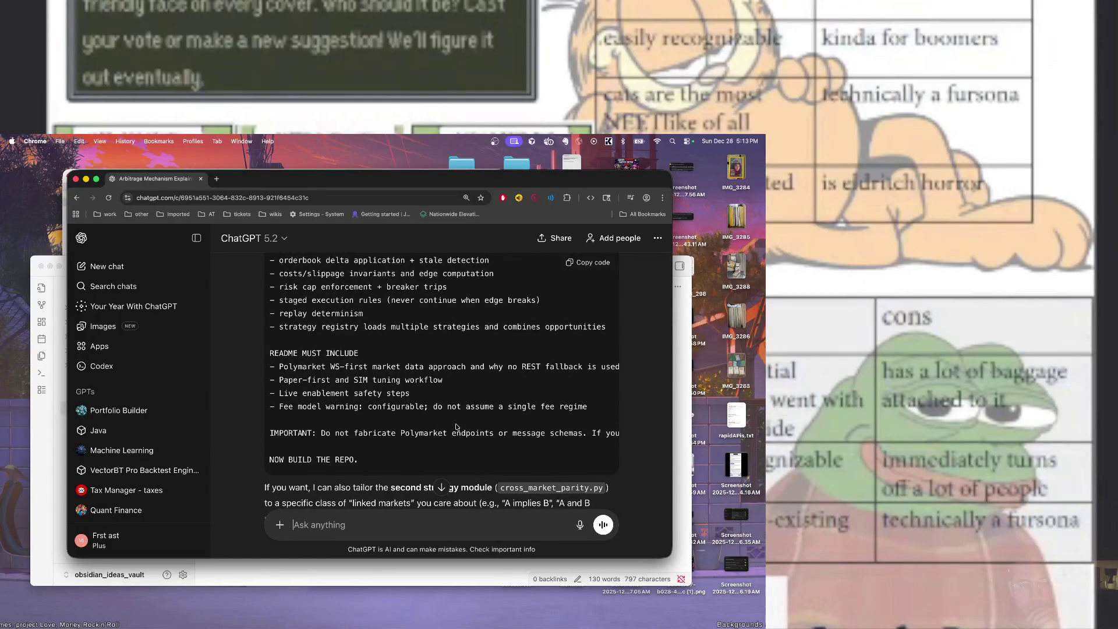
scroll(456, 427, right, 4)
scroll(456, 427, left, 5)
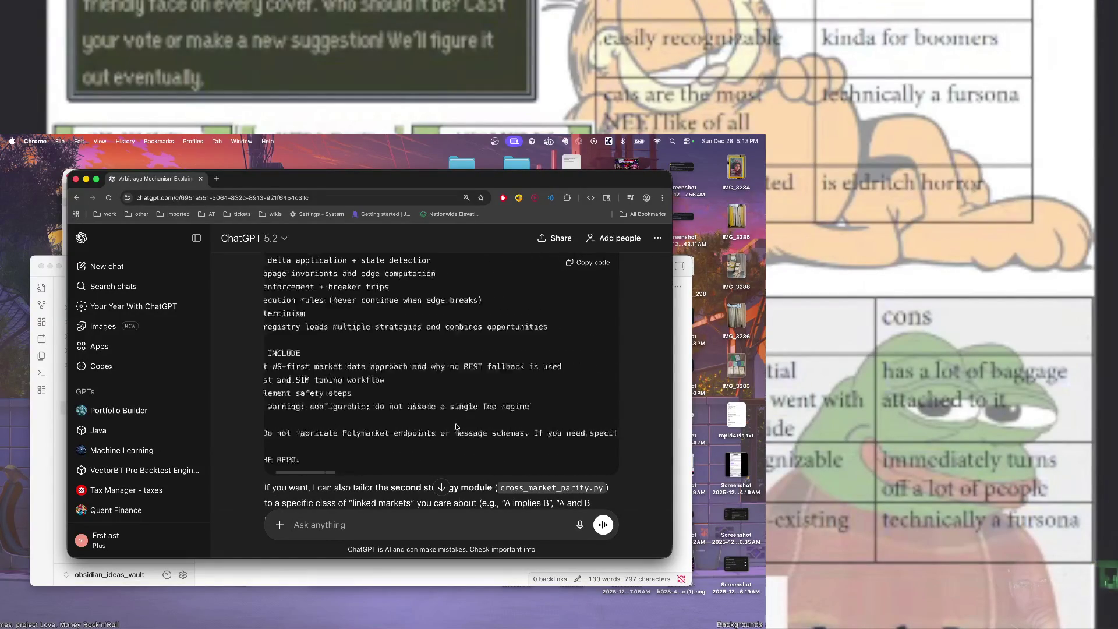
scroll(457, 427, down, 15)
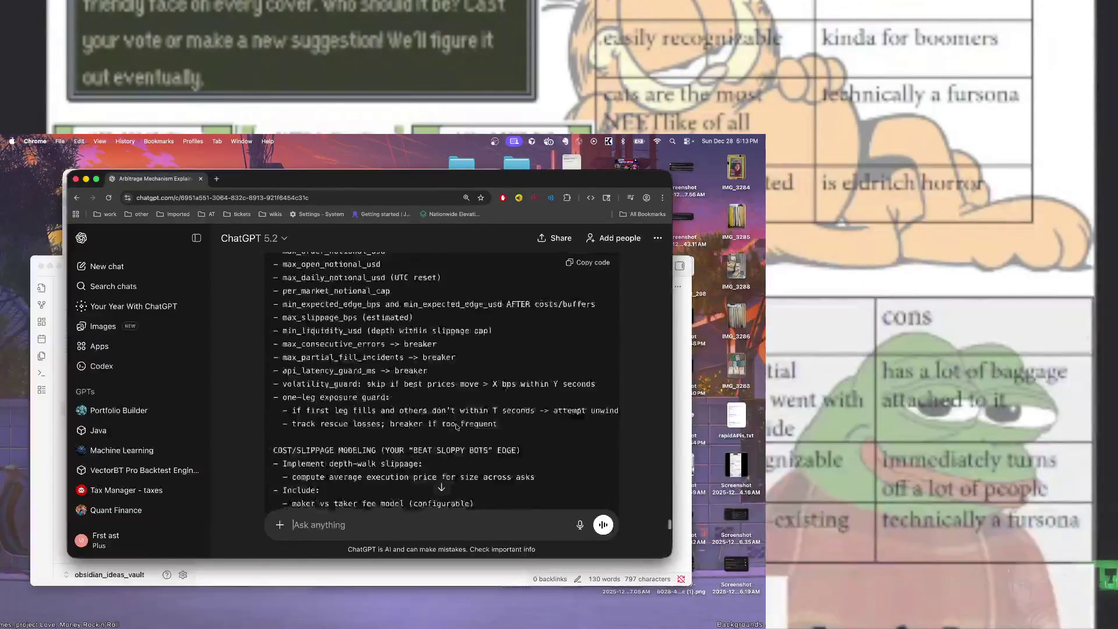
scroll(456, 427, up, 15)
scroll(456, 425, down, 3)
scroll(456, 425, down, 10)
scroll(456, 425, up, 5)
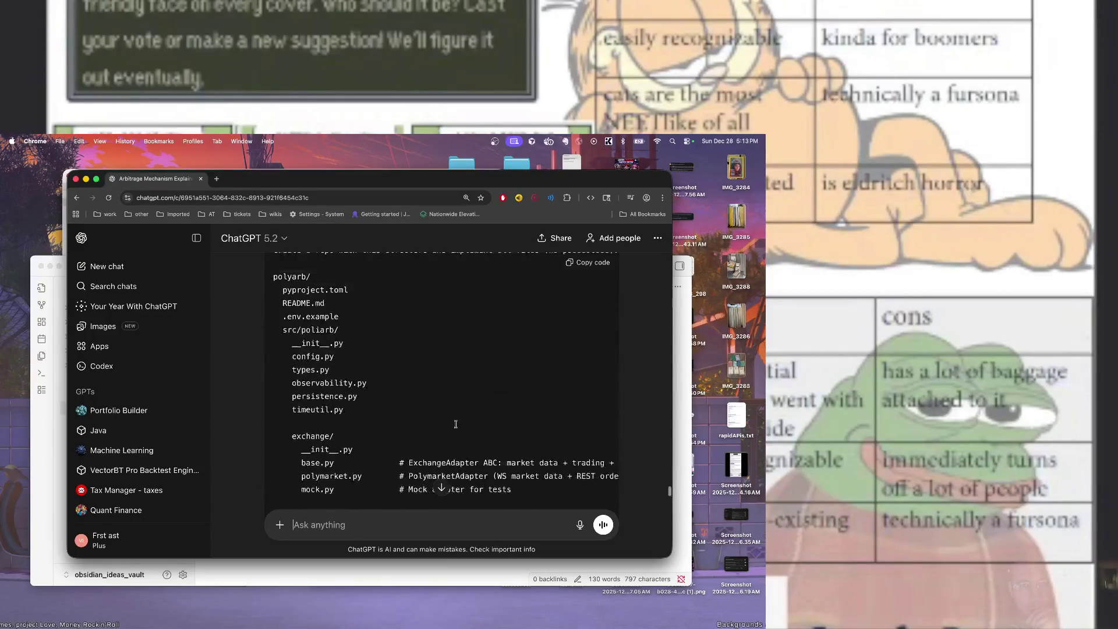
Search Google for 'polymarket api' in a new tab and open the Polymarket documentation Overview result
click(217, 180)
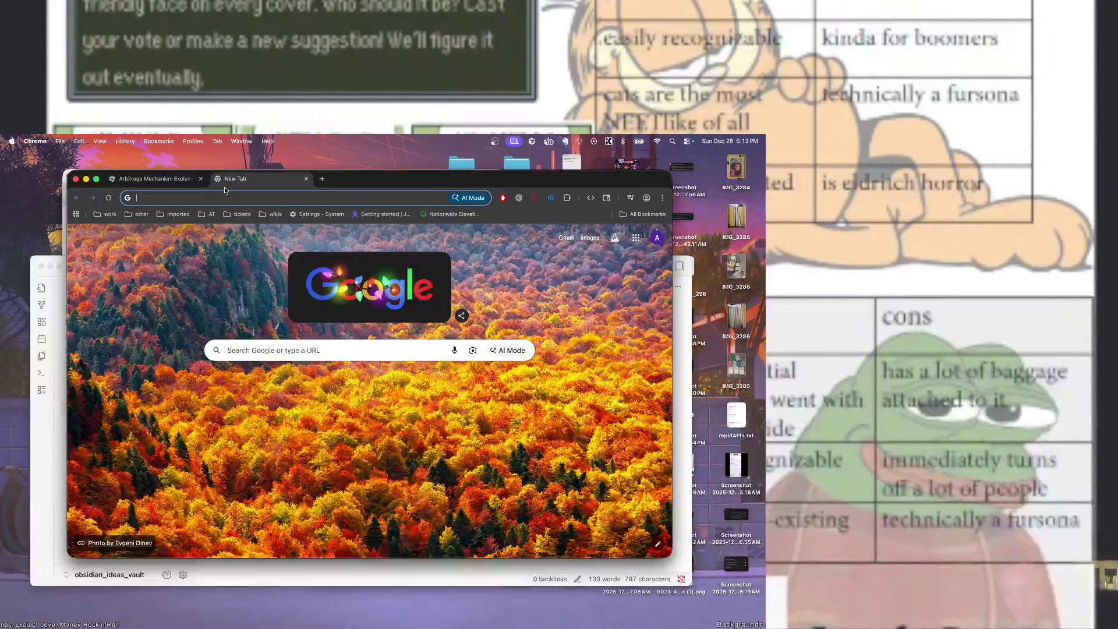
click(225, 191)
key(Escape)
text(polymarket api)
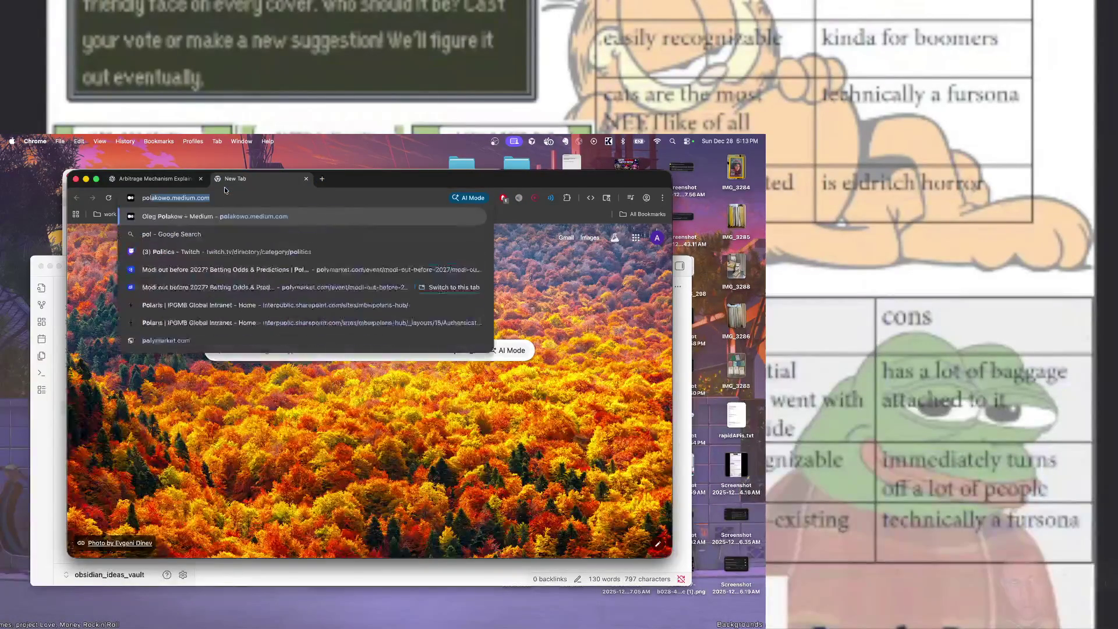
key(Return)
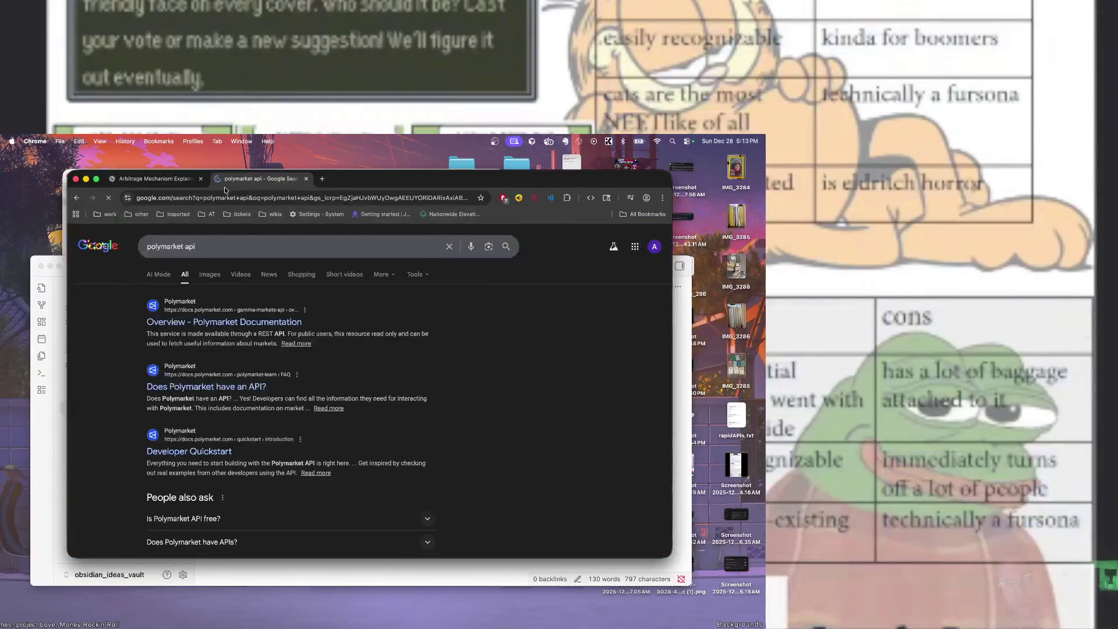
click(262, 326)
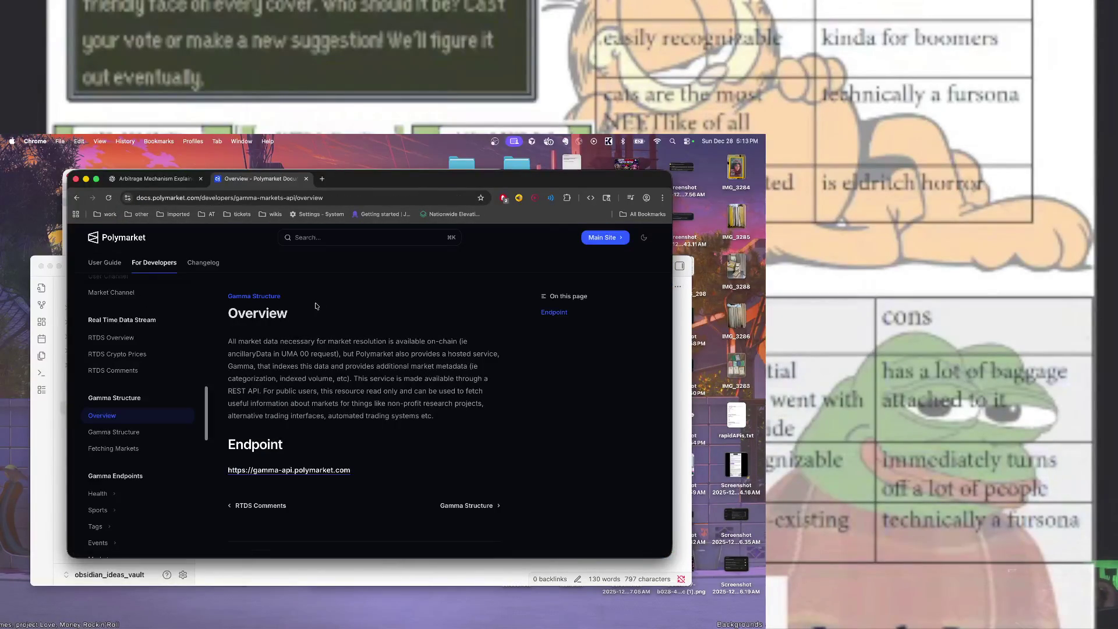
Scroll the Gamma API overview docs and open Polymarket's main site in a new tab
scroll(125, 409, down, 15)
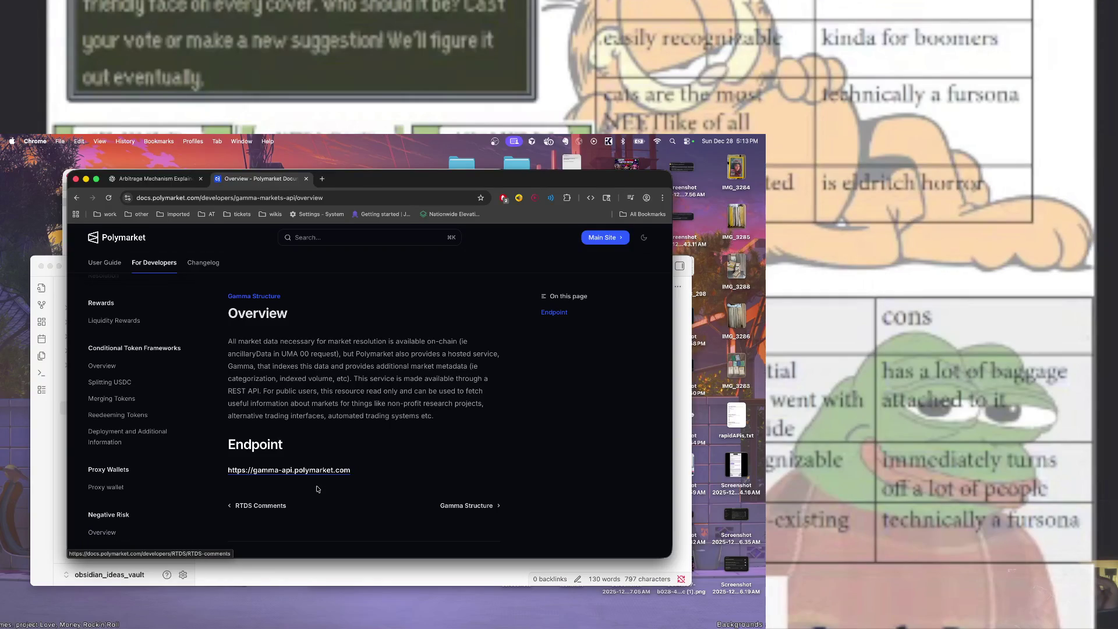
scroll(318, 489, down, 1)
scroll(292, 336, up, 1)
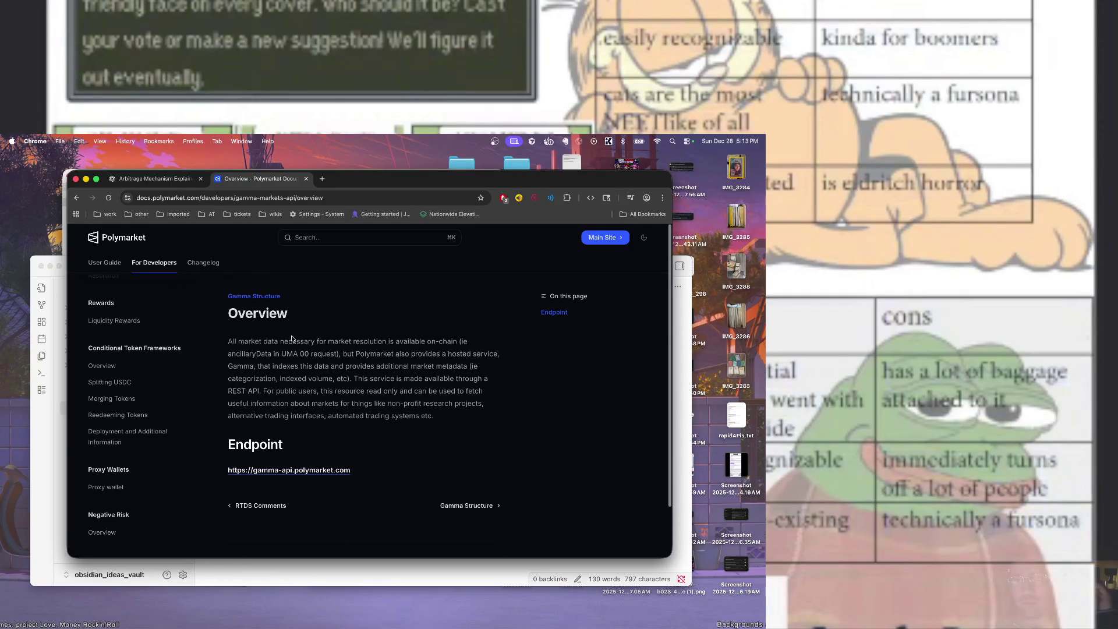
click(595, 238)
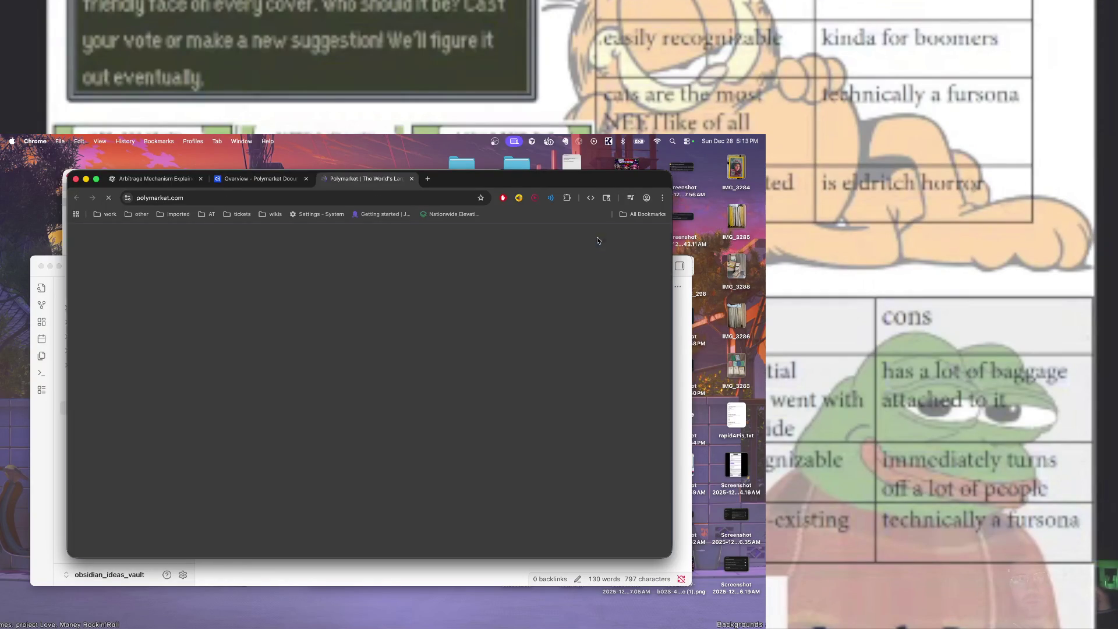
Back on the docs tab, open Polymarket's GitHub page from the footer icon
click(285, 180)
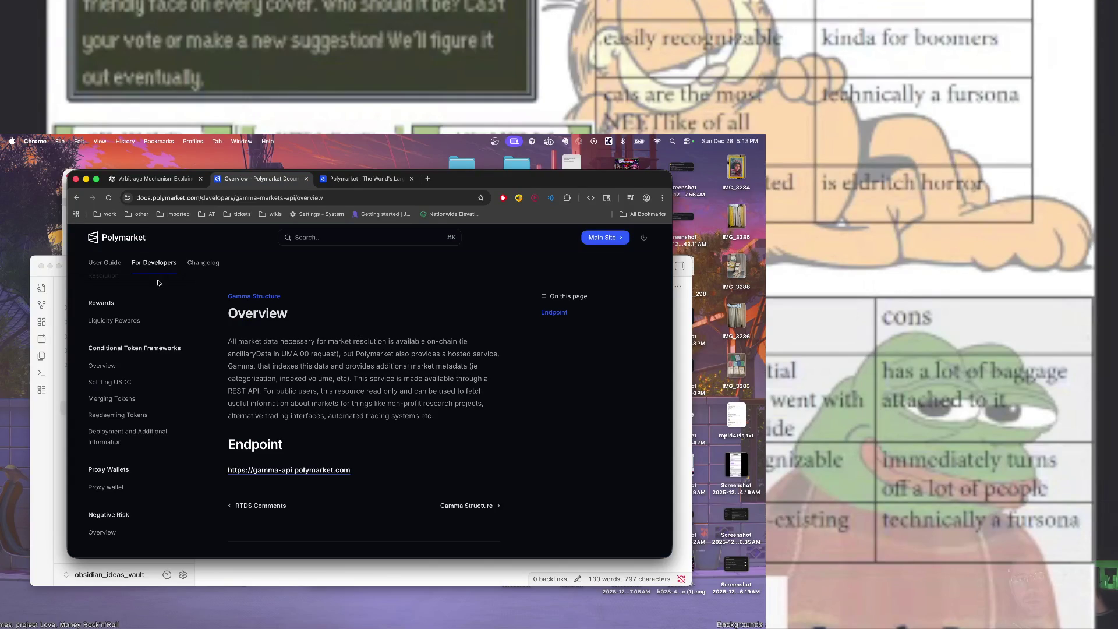
scroll(145, 331, up, 10)
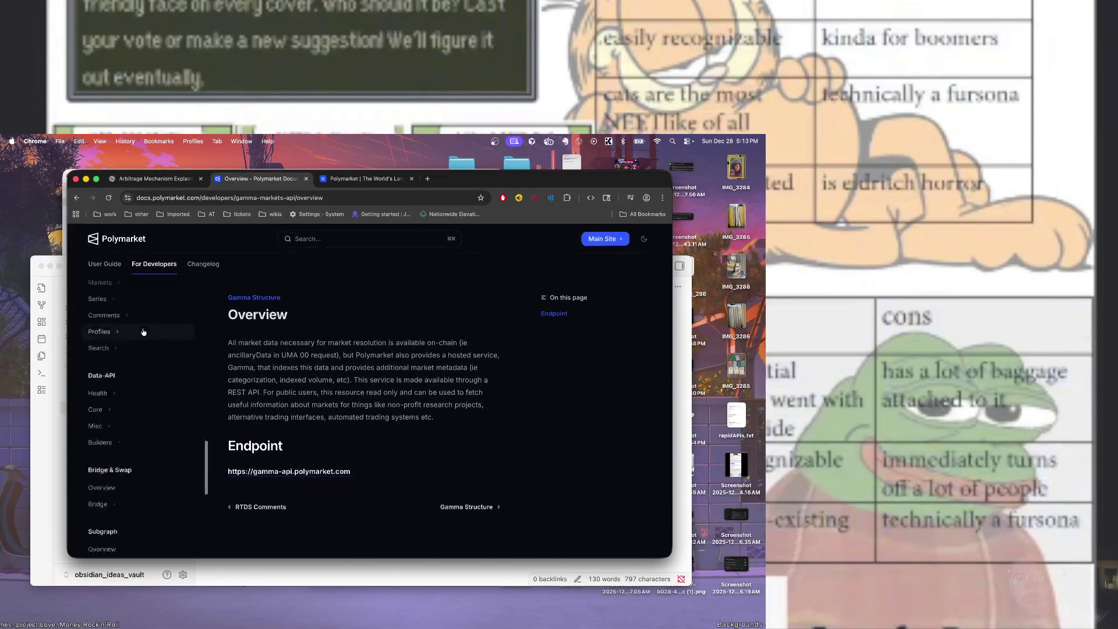
scroll(145, 331, up, 5)
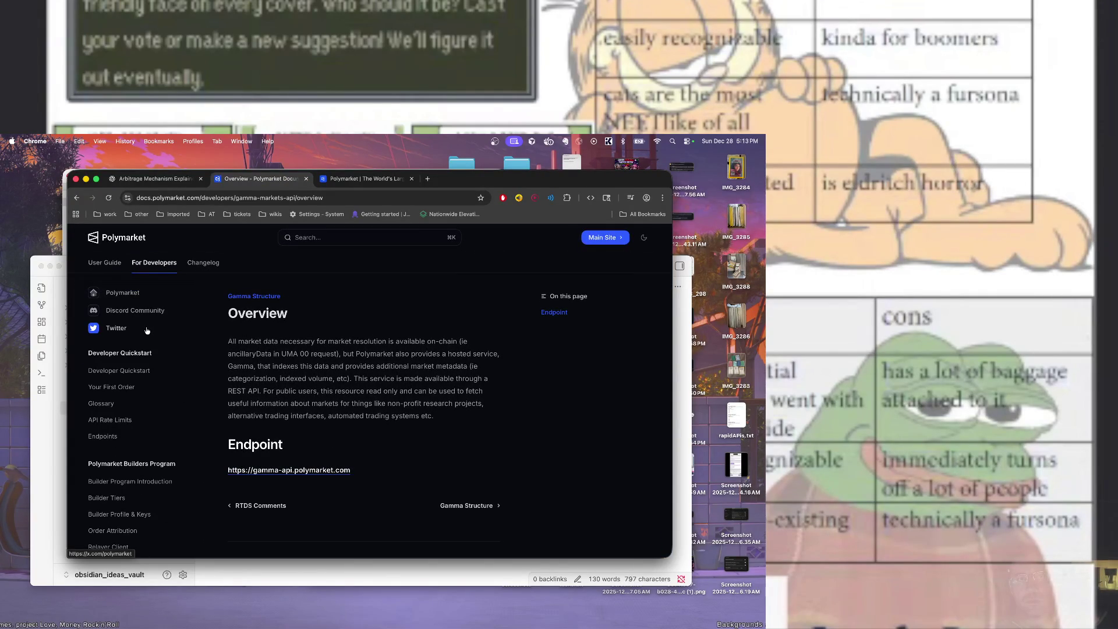
scroll(305, 341, down, 2)
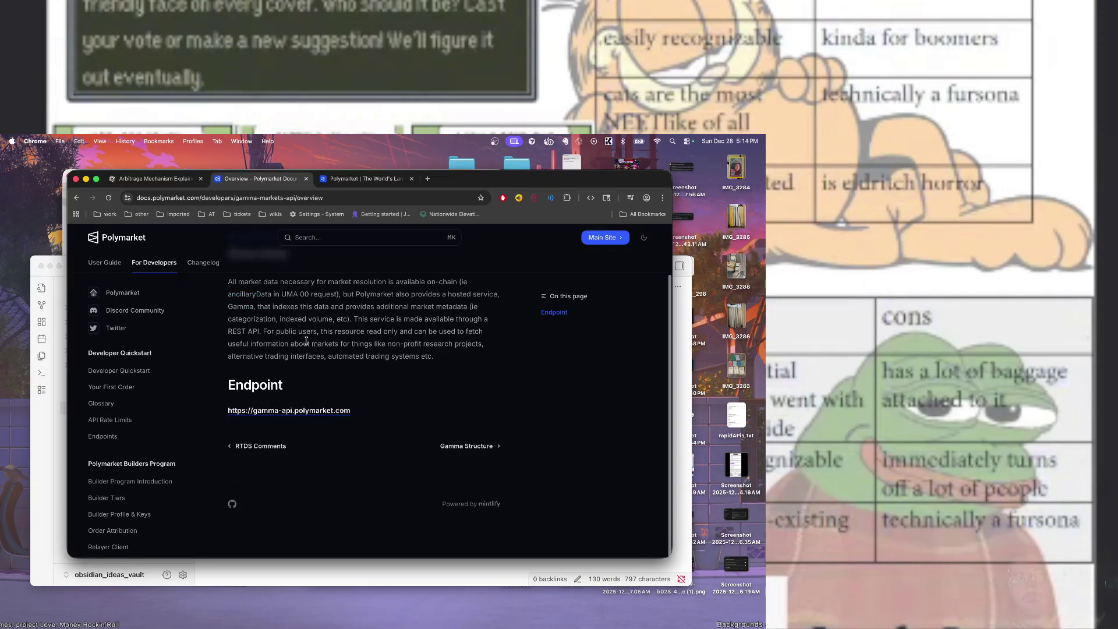
click(233, 505)
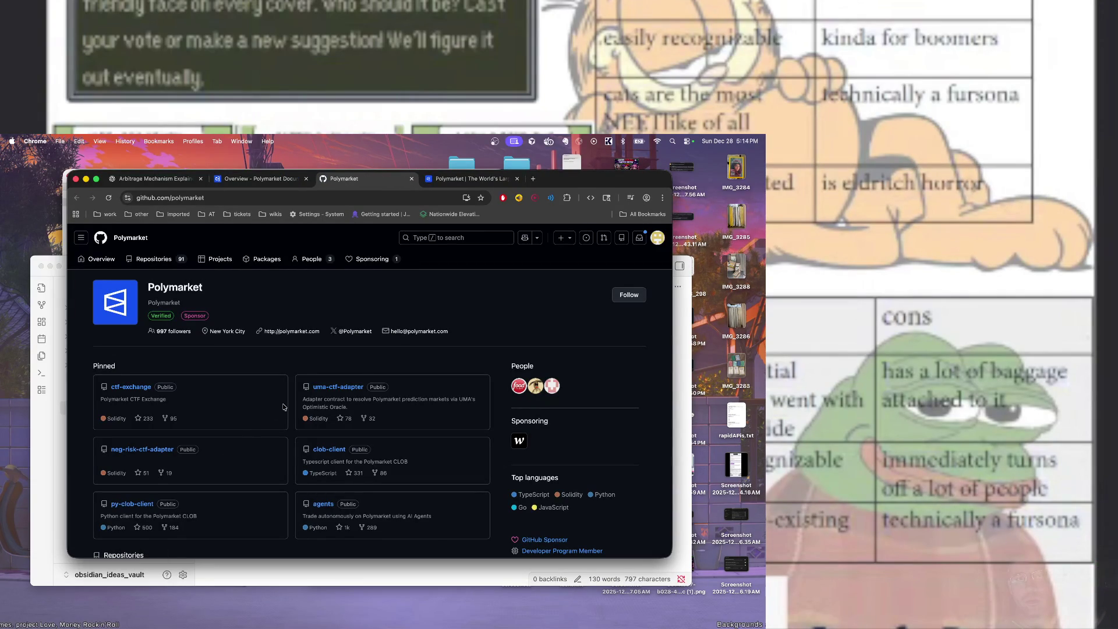
Read through the Polymarket agents repository README, then go back to the organisation page
scroll(283, 407, down, 3)
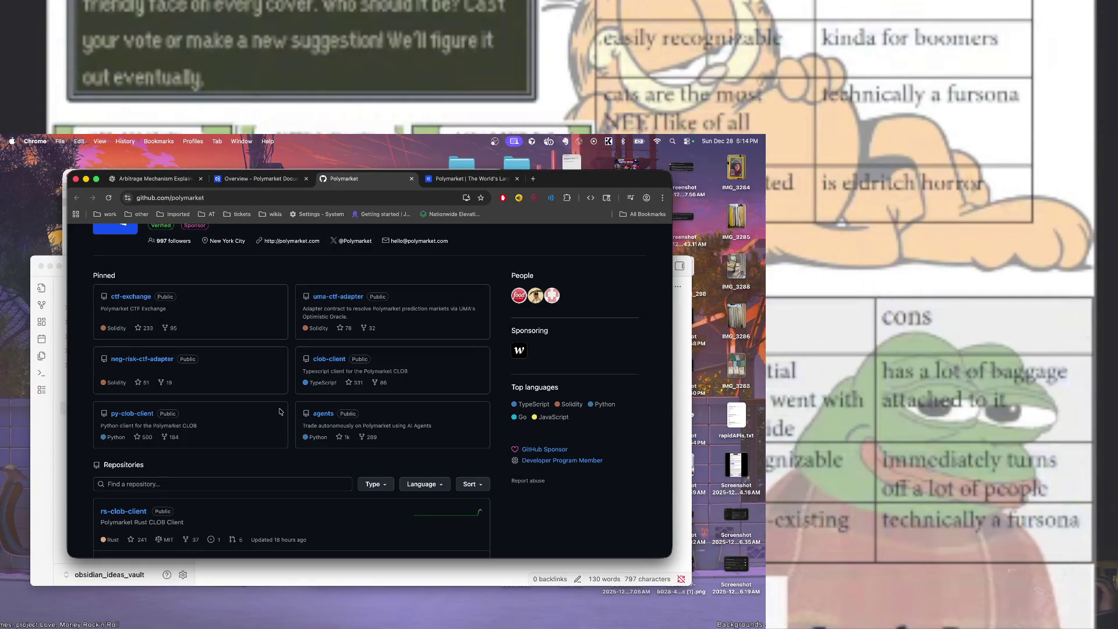
click(322, 413)
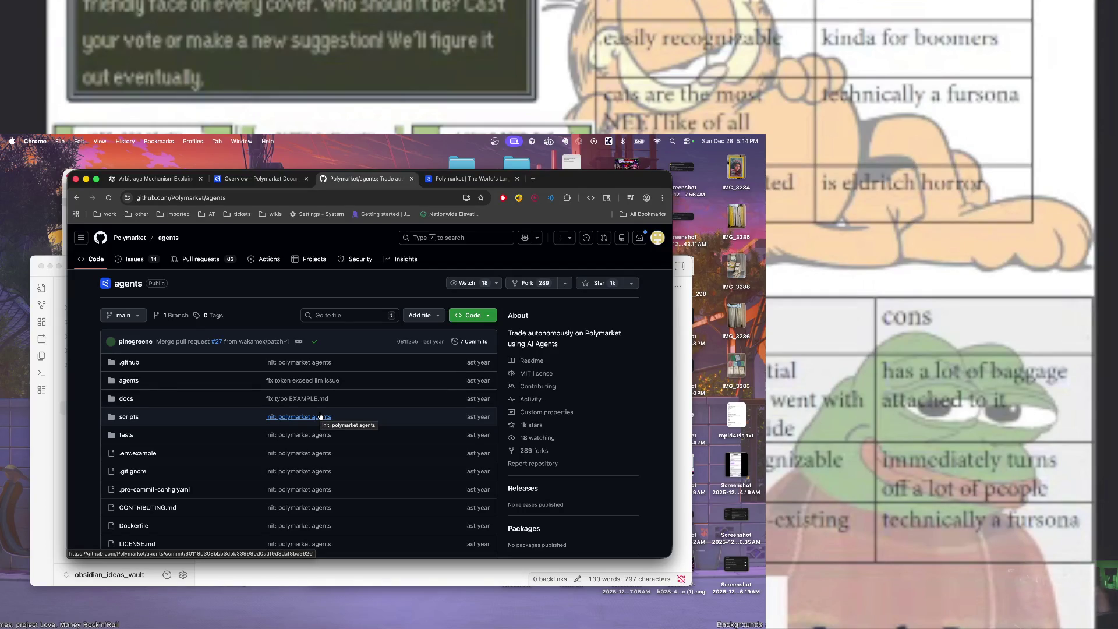
scroll(282, 426, down, 10)
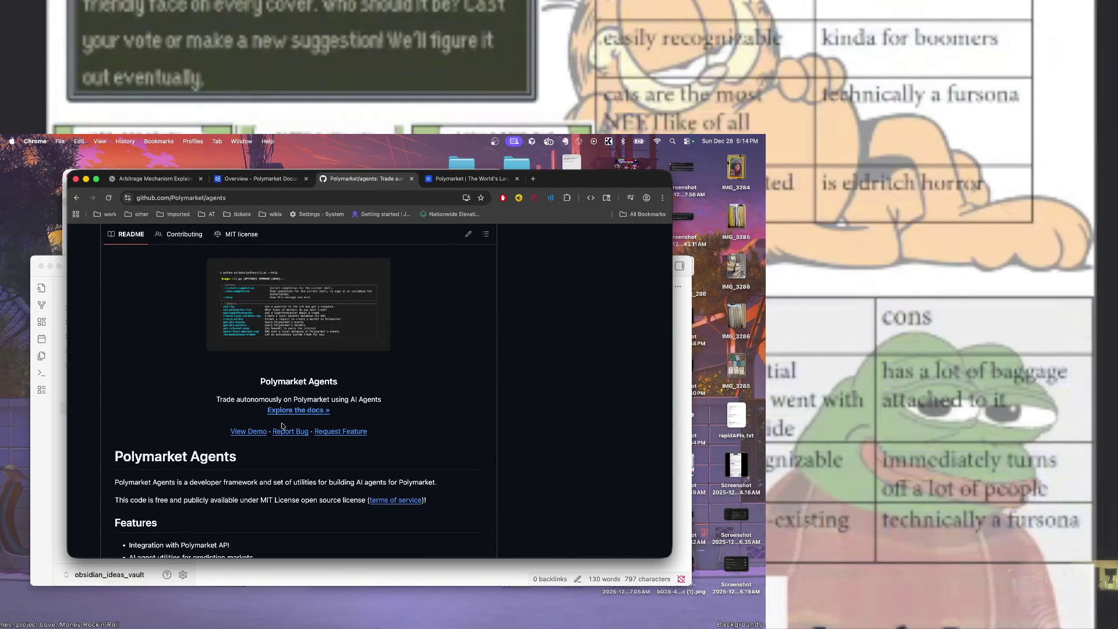
scroll(282, 426, down, 5)
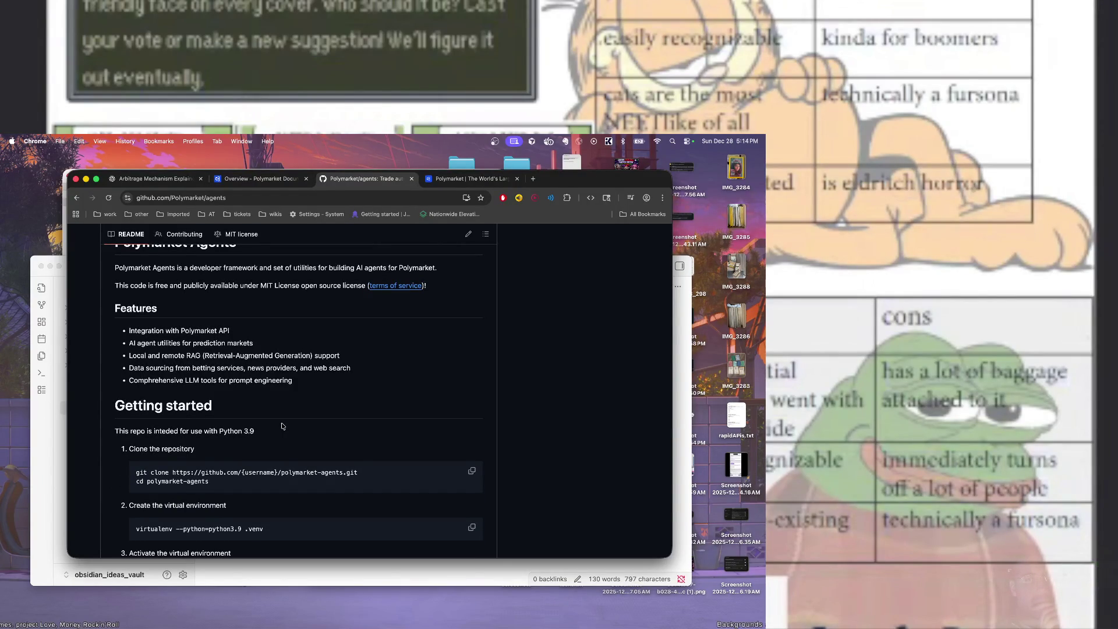
scroll(282, 425, down, 15)
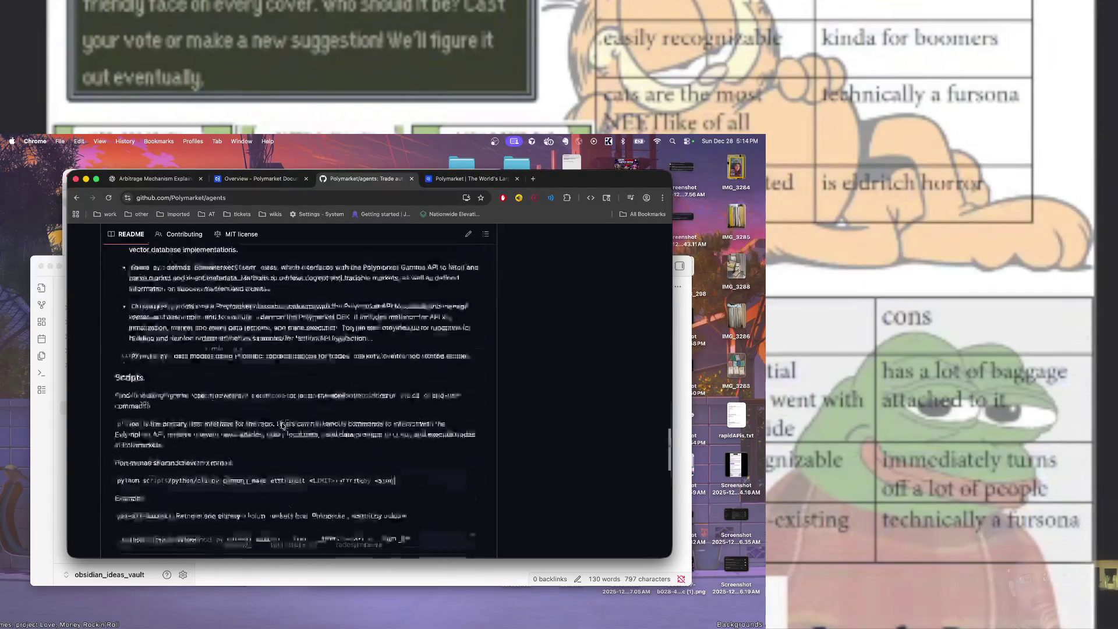
click(262, 180)
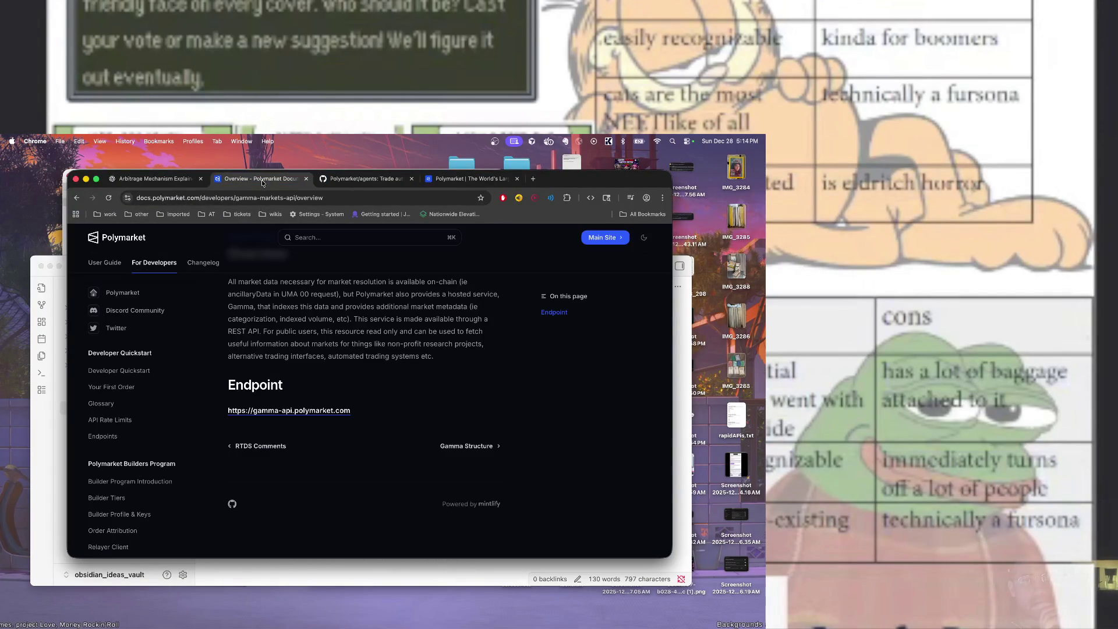
click(358, 179)
click(77, 198)
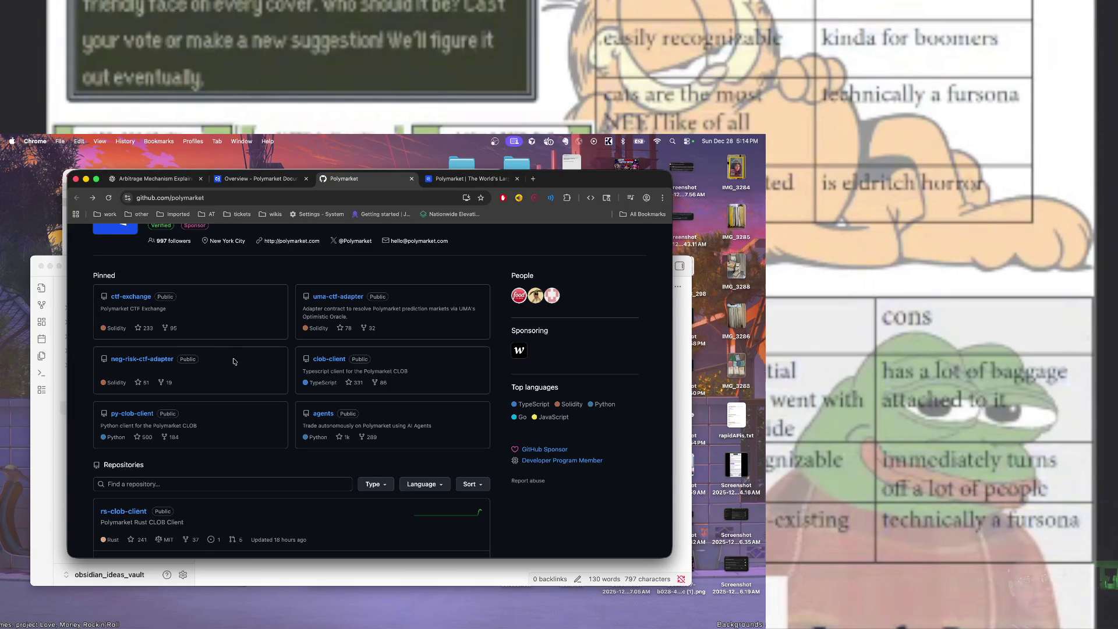
Open the clob-client repository and scroll through its README's TypeScript usage example
click(336, 366)
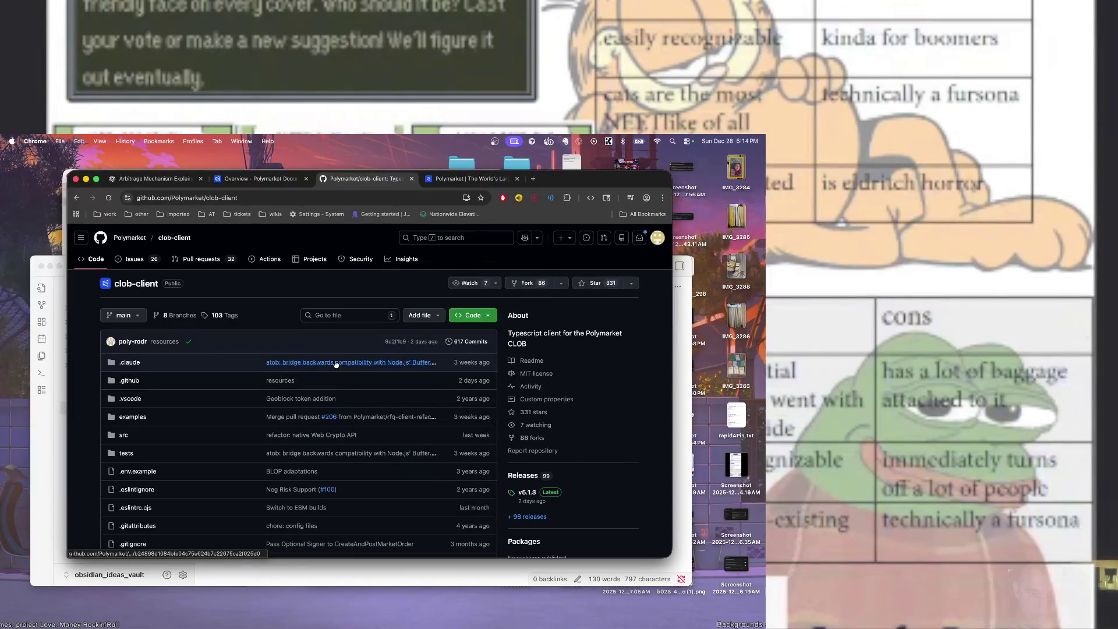
scroll(305, 363, down, 10)
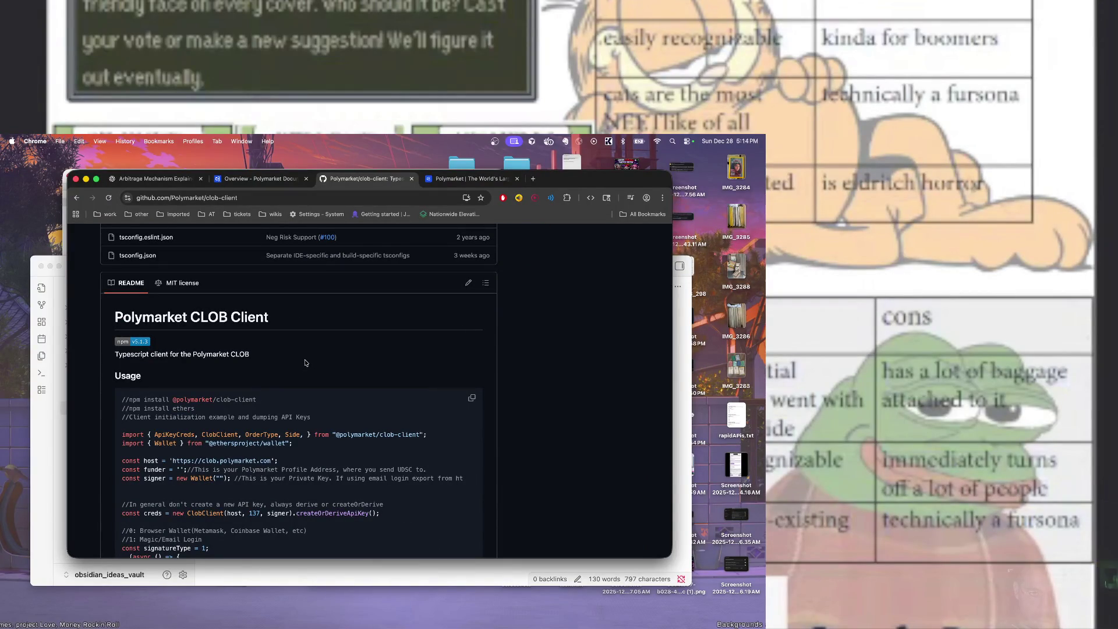
scroll(305, 363, down, 8)
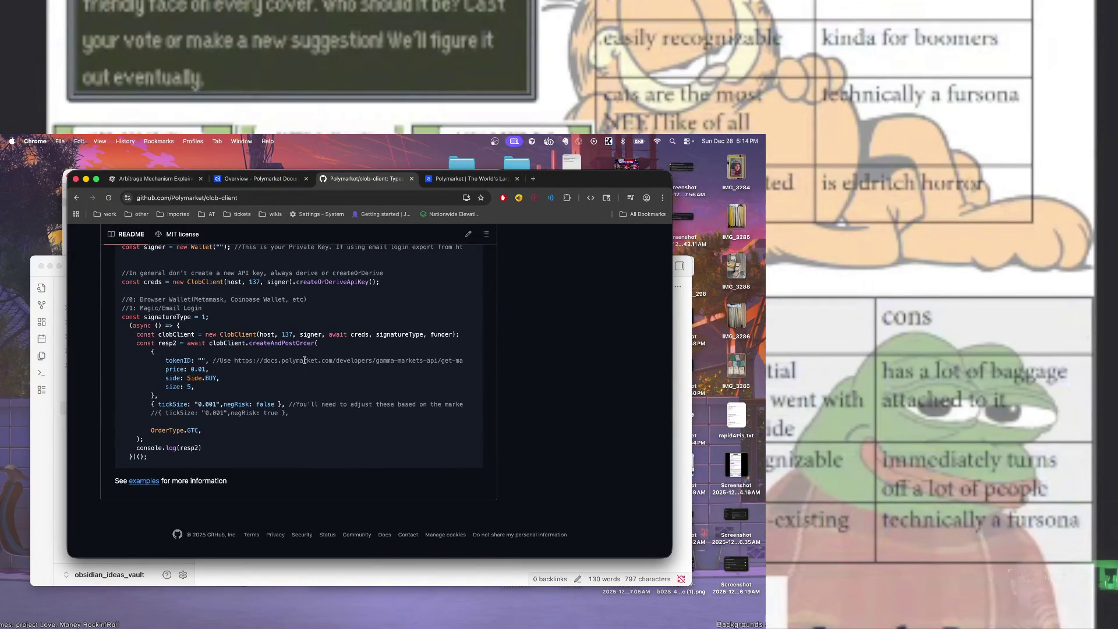
scroll(304, 360, up, 8)
scroll(304, 360, down, 8)
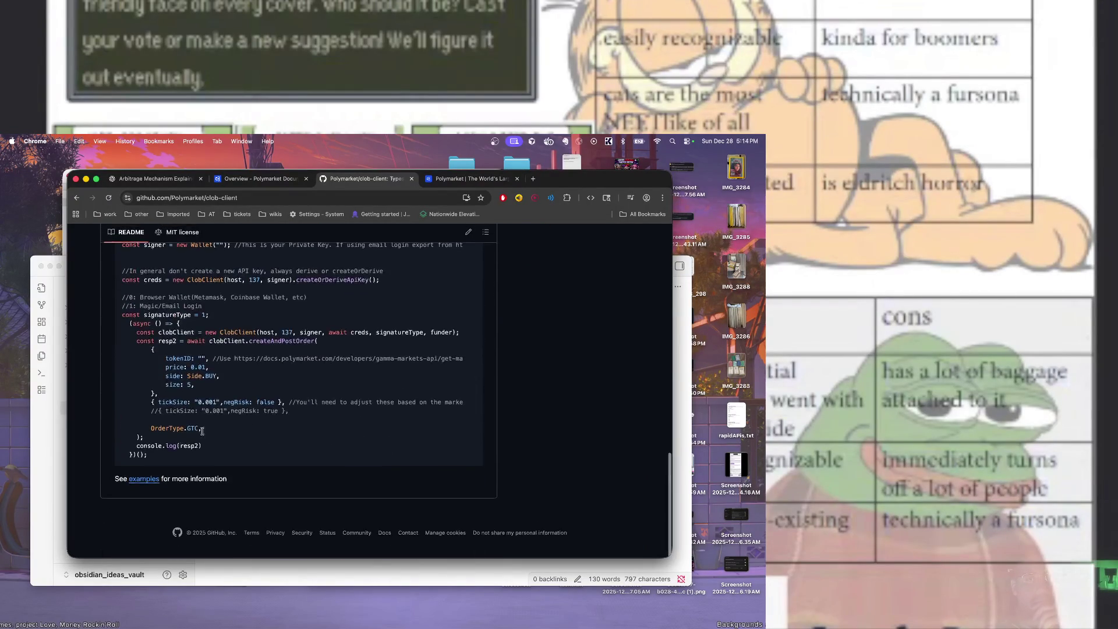
Browse the clob-client examples folder, return to the README, and select the repository address
click(141, 482)
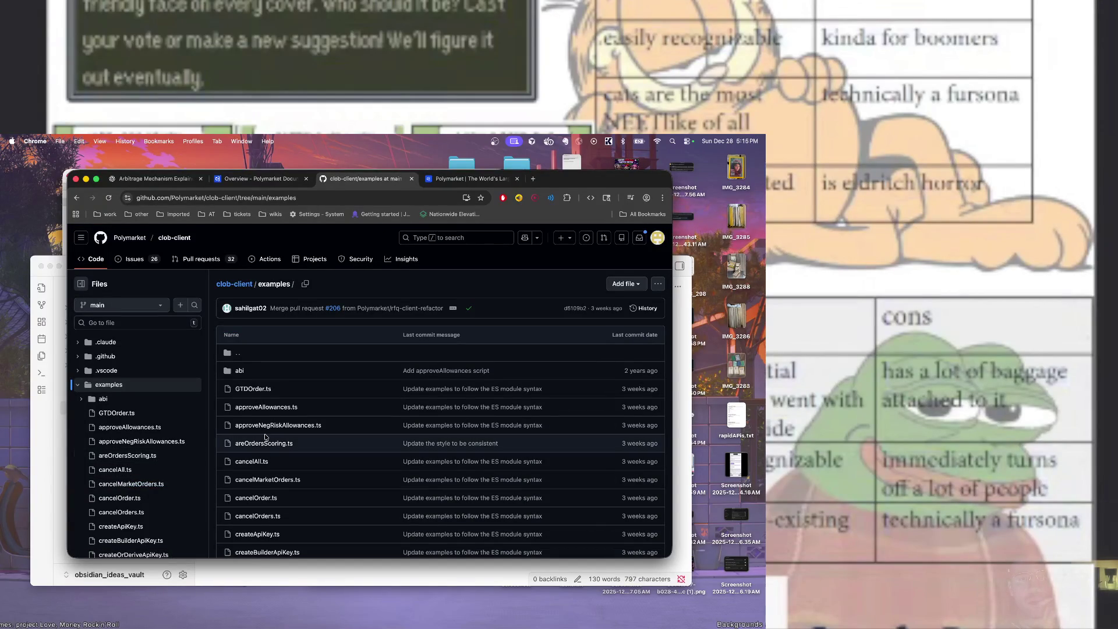
click(75, 199)
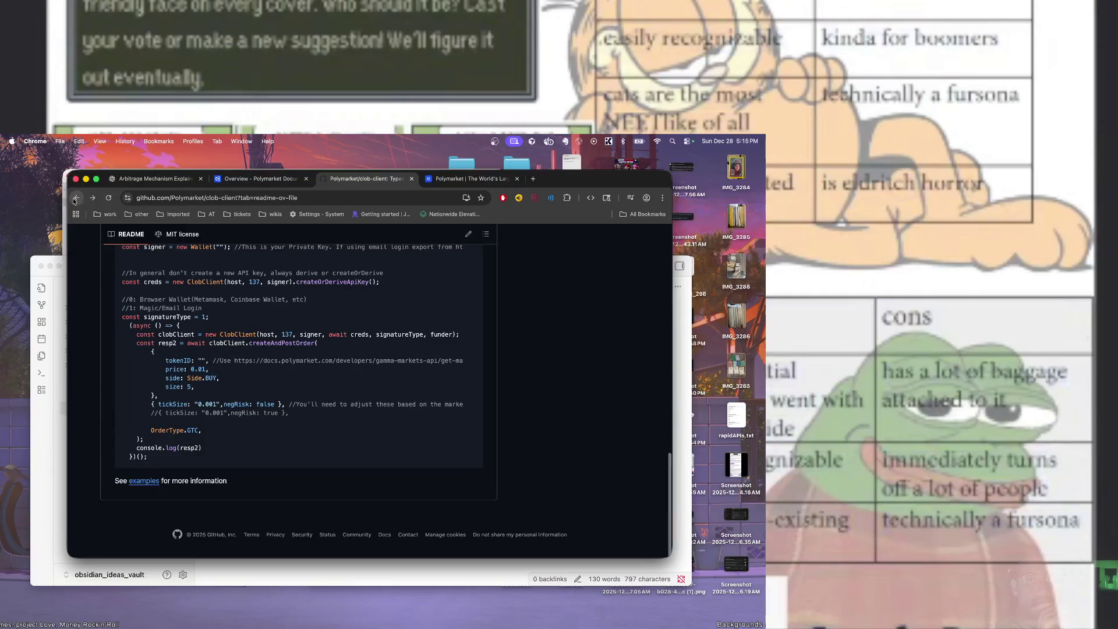
double_click(195, 283)
click(183, 198)
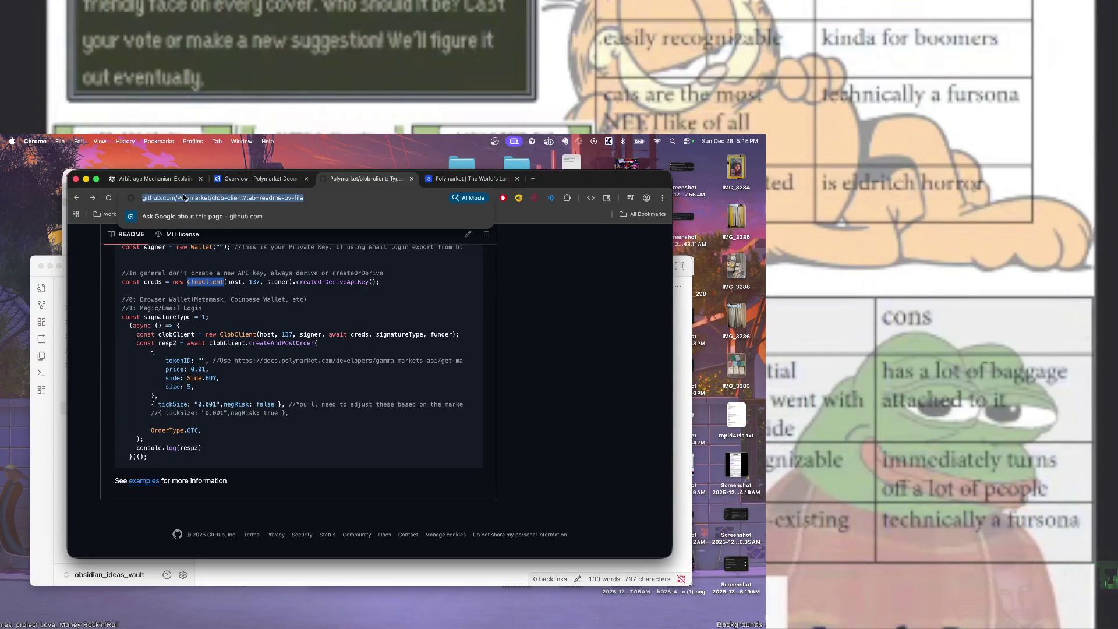
click(469, 179)
Ask ChatGPT 'what is this repo?' with the clob-client GitHub link pasted in
click(259, 178)
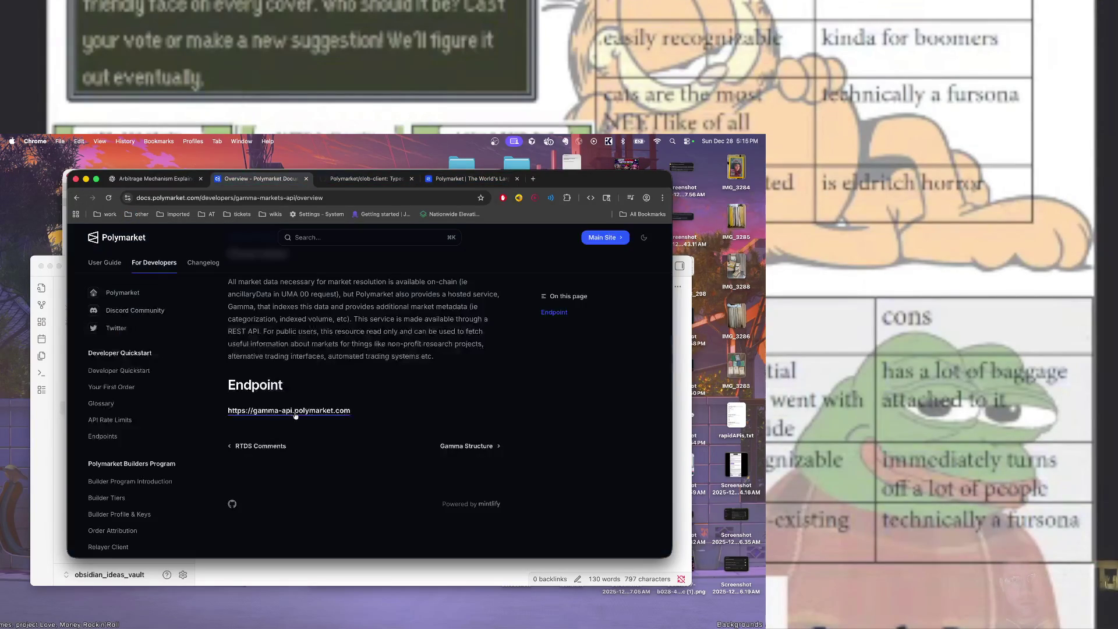
key(ctrl+shift+Tab)
text(what is this repo?)
text(https://github.com/Polymarket/clob-client?tab=readme-ov-file)
key(Return)
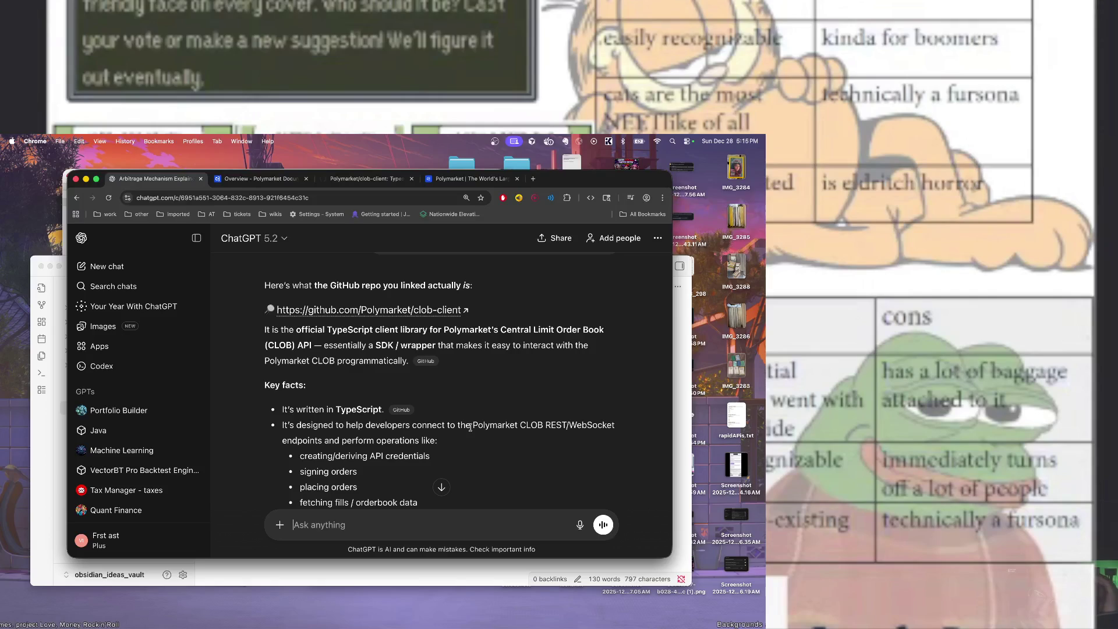
scroll(470, 427, down, 4)
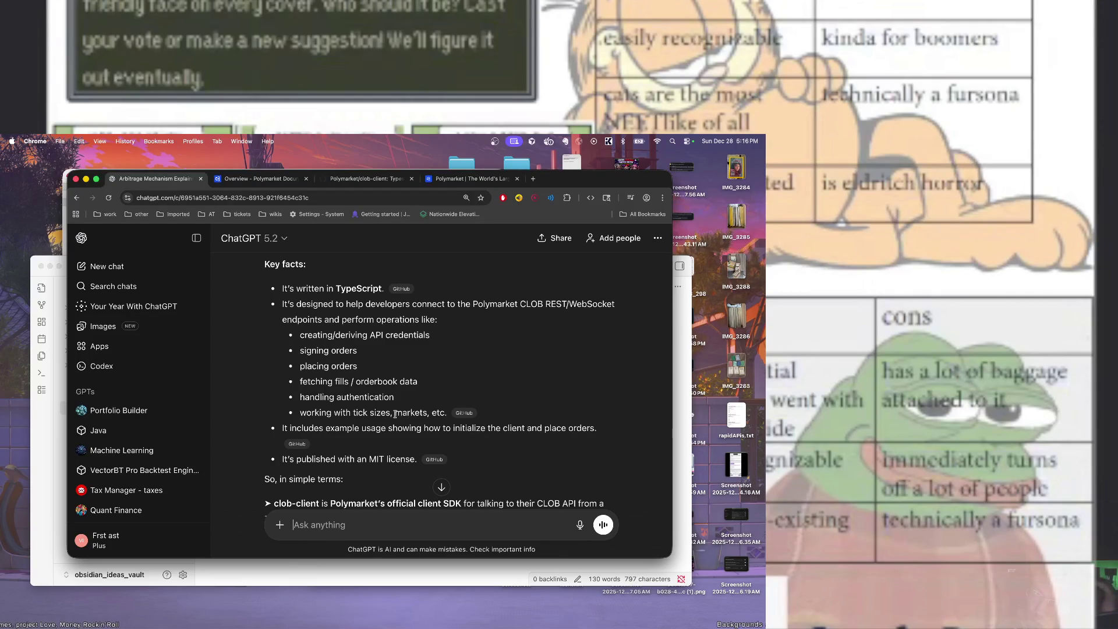
Open the py-clob-client and rs-clob-client repositories from ChatGPT's citations in new tabs
scroll(396, 414, down, 5)
mouse_move(419, 410)
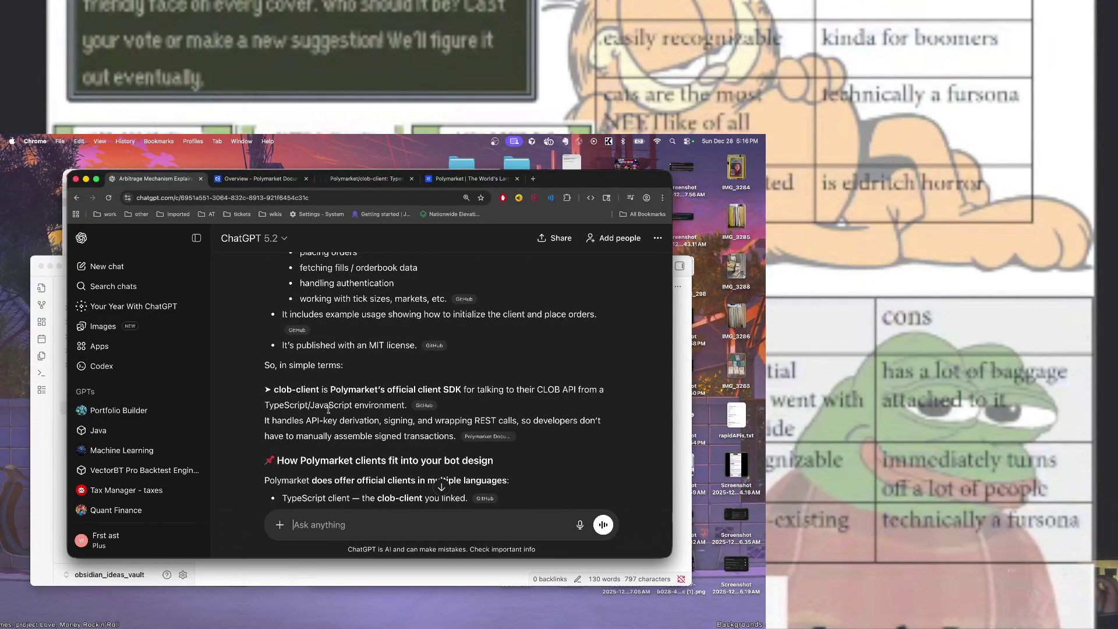
scroll(329, 410, down, 3)
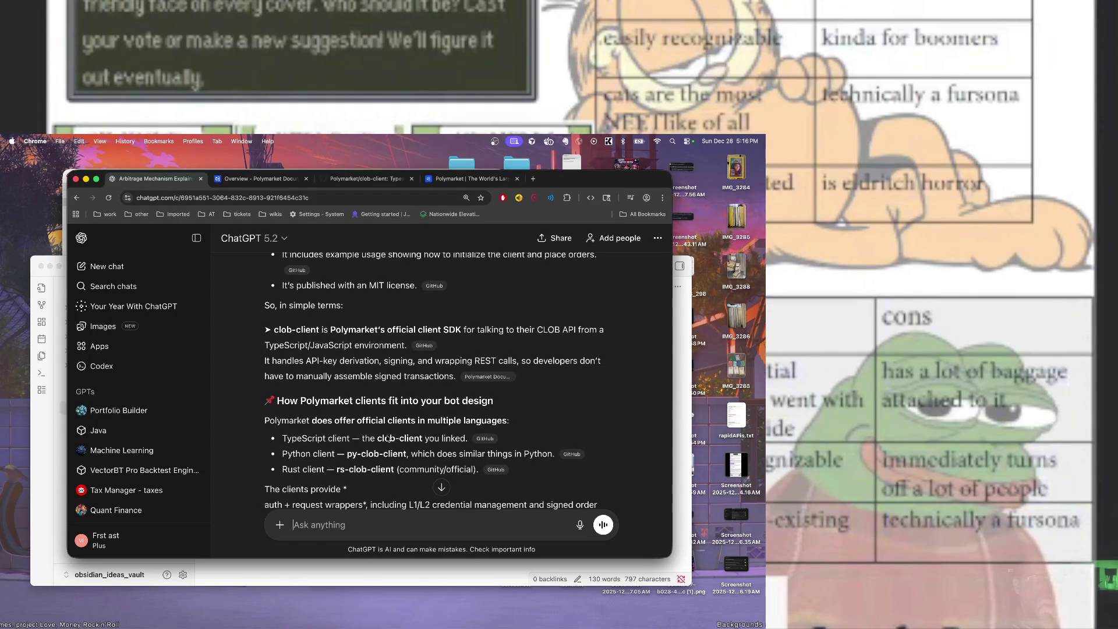
mouse_move(568, 453)
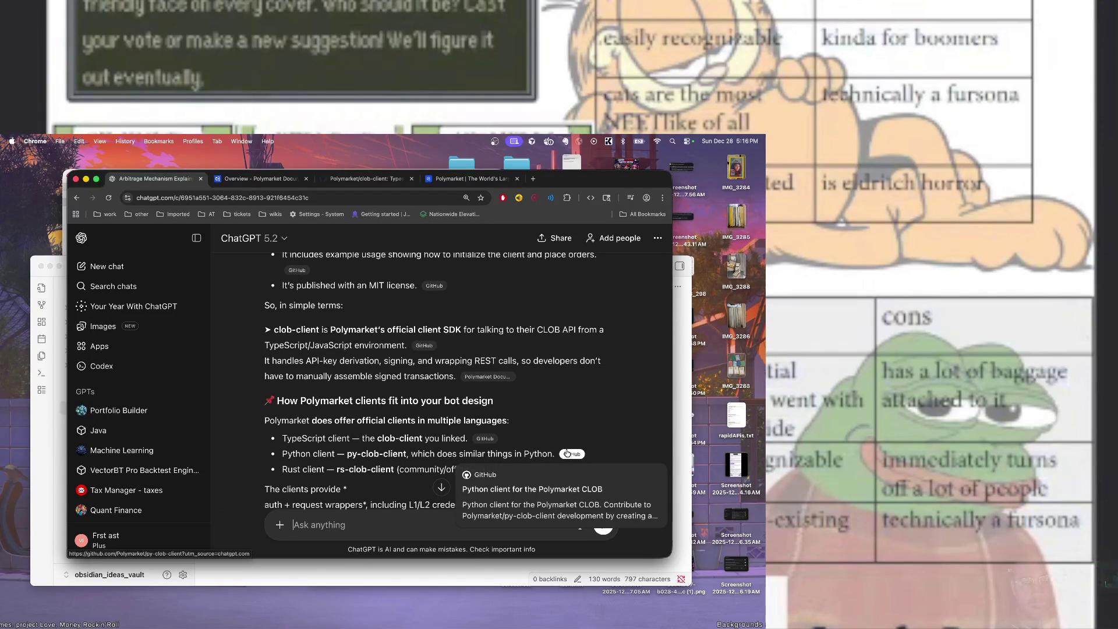
right_click(568, 453)
click(572, 445)
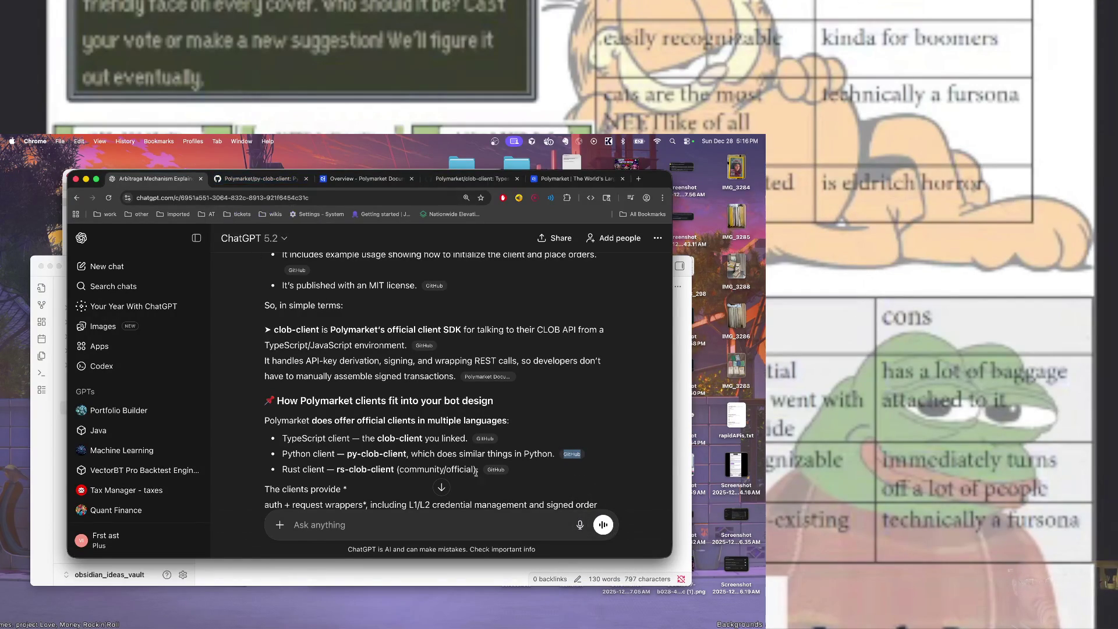
right_click(498, 470)
click(511, 441)
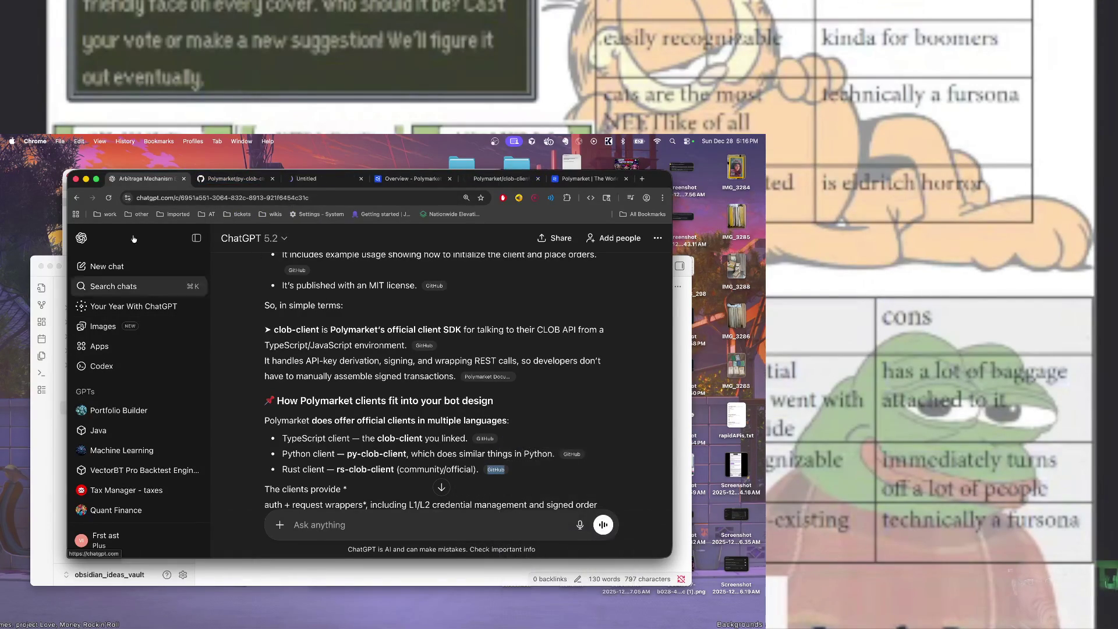
click(236, 179)
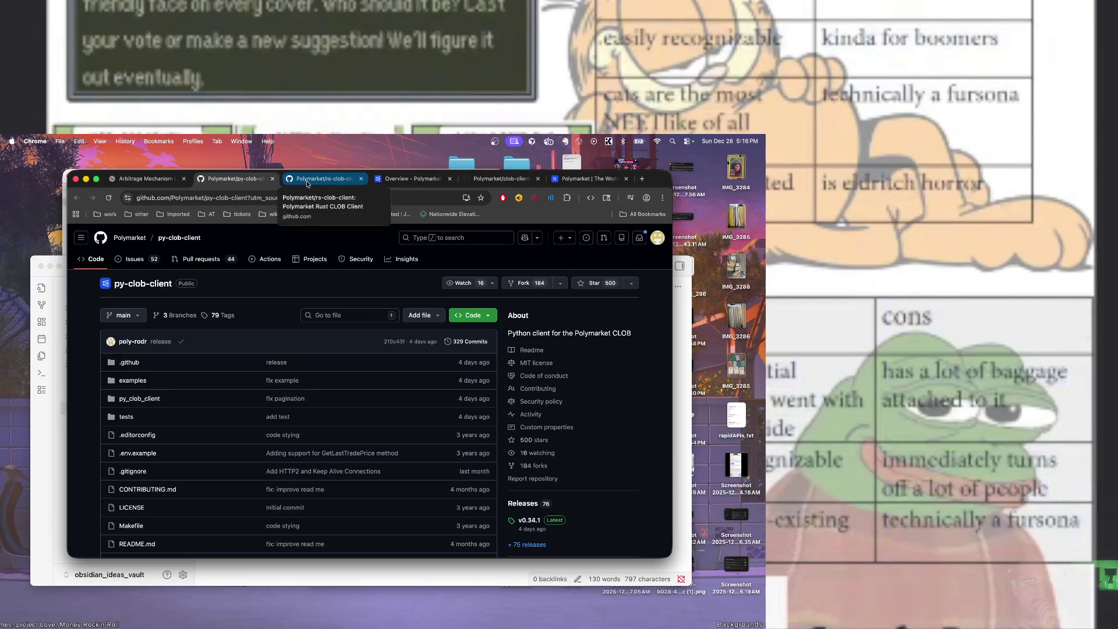
Glance at the rs-clob-client repository, then return to the py-clob-client repository
click(307, 181)
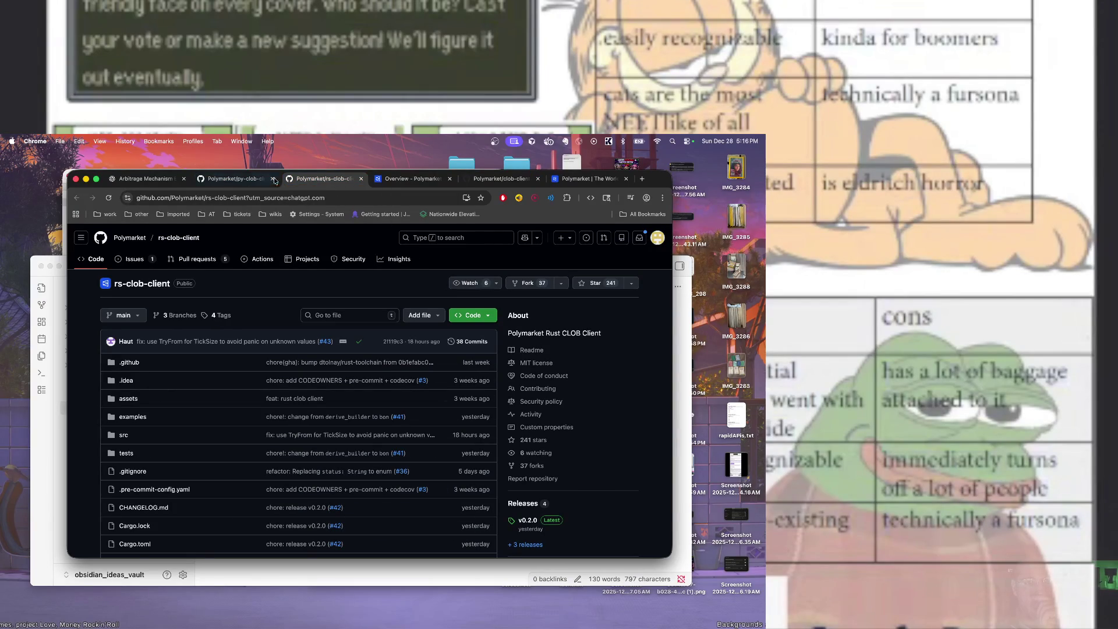
click(236, 178)
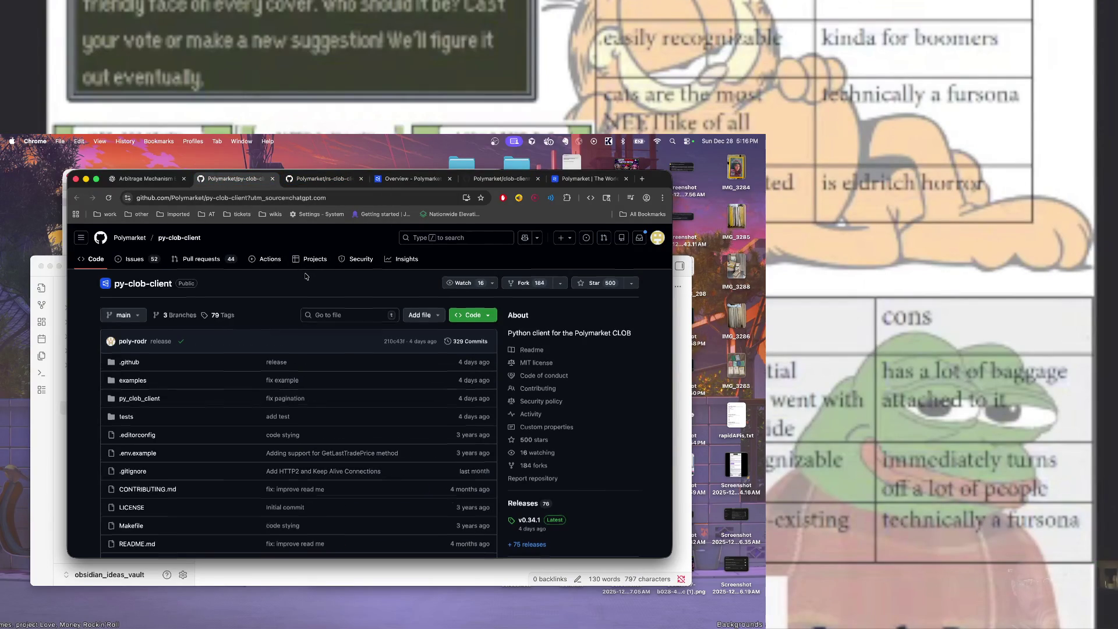
scroll(306, 278, down, 10)
scroll(306, 275, up, 10)
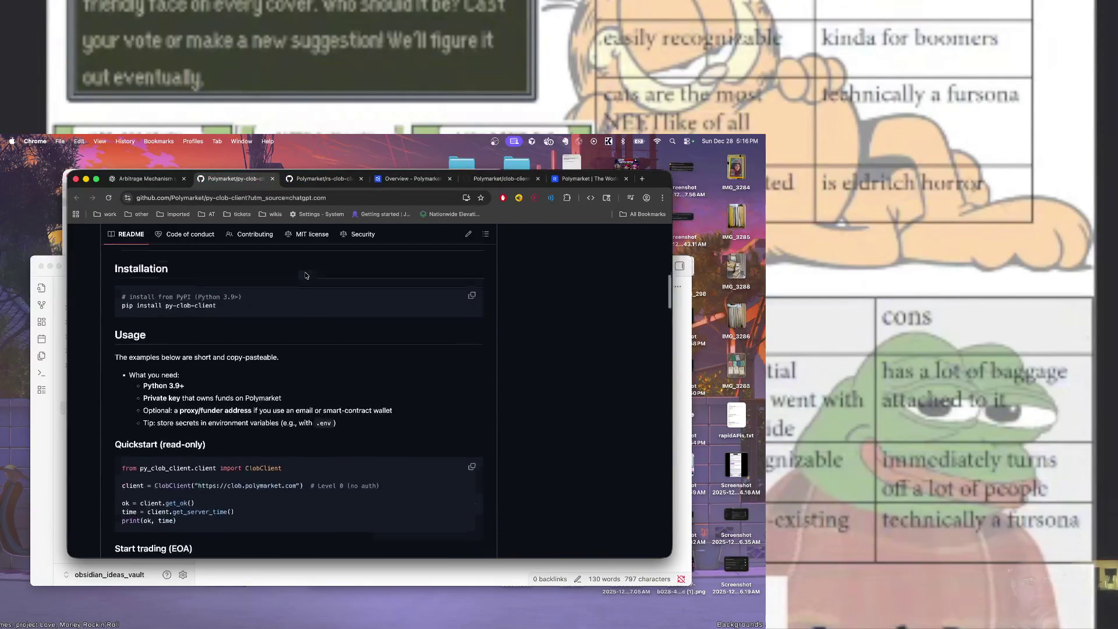
scroll(306, 276, up, 1)
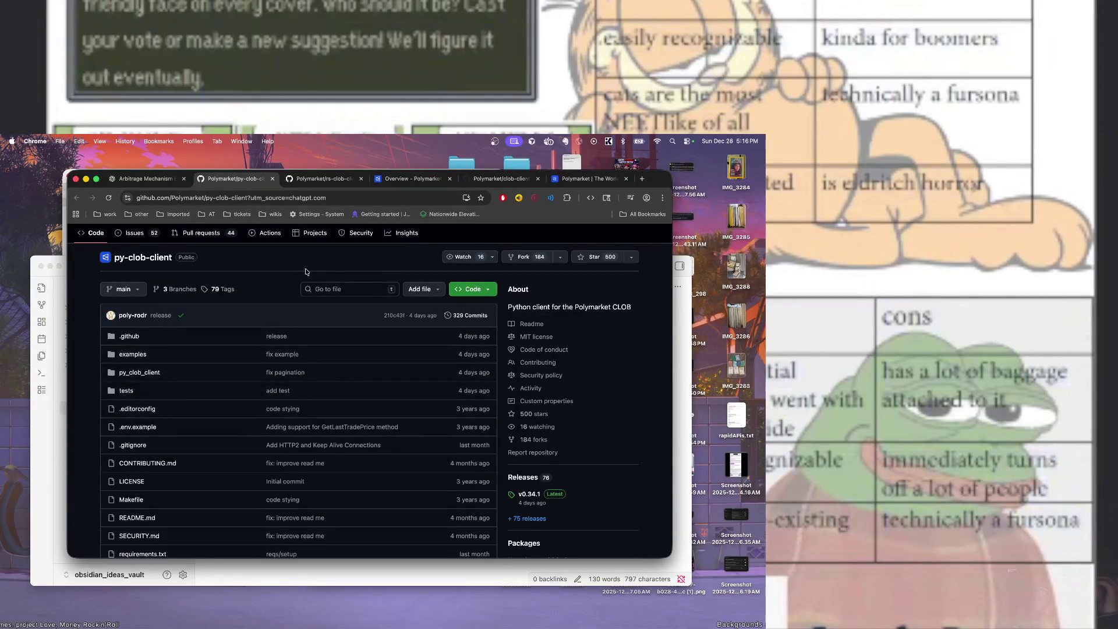
Read the py-clob-client README through installation, order samples and the Manage orders example
scroll(306, 272, down, 10)
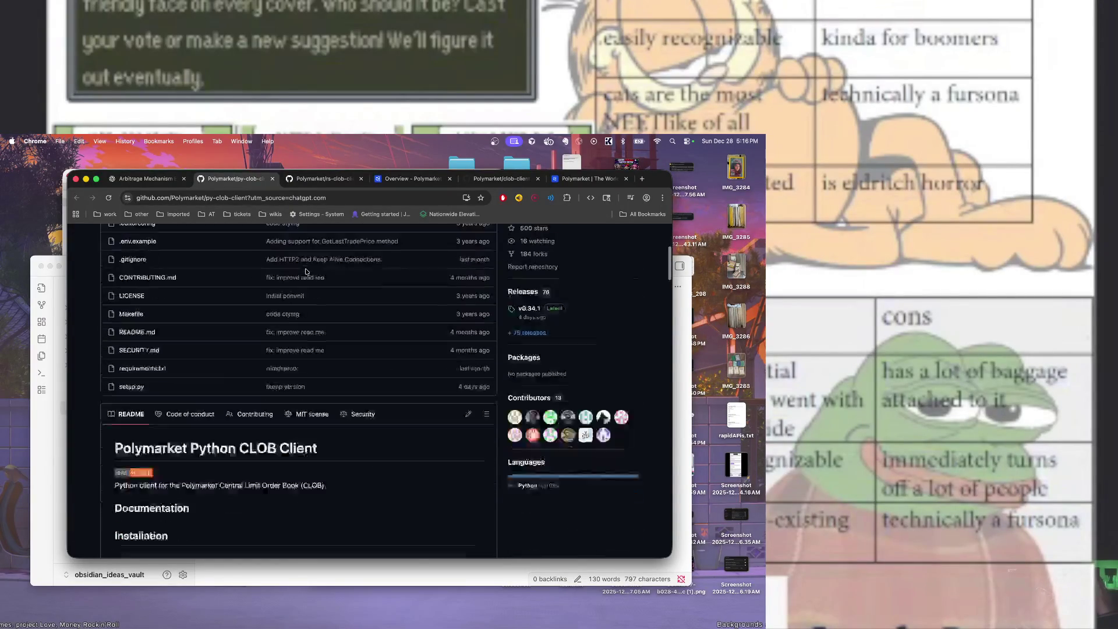
scroll(307, 272, down, 6)
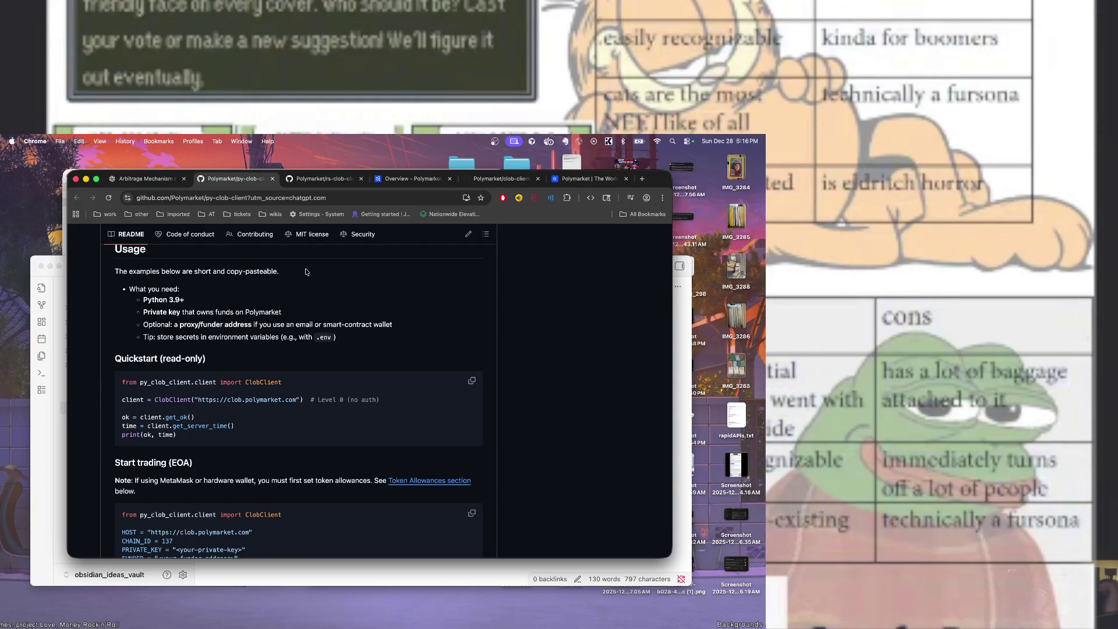
scroll(306, 272, down, 2)
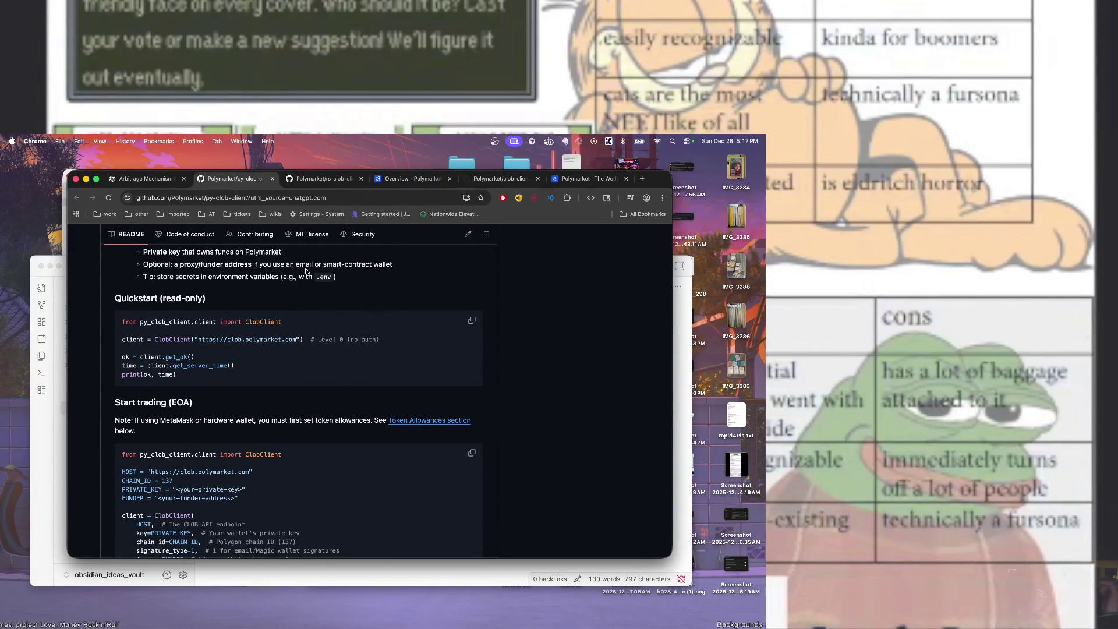
scroll(306, 272, down, 9)
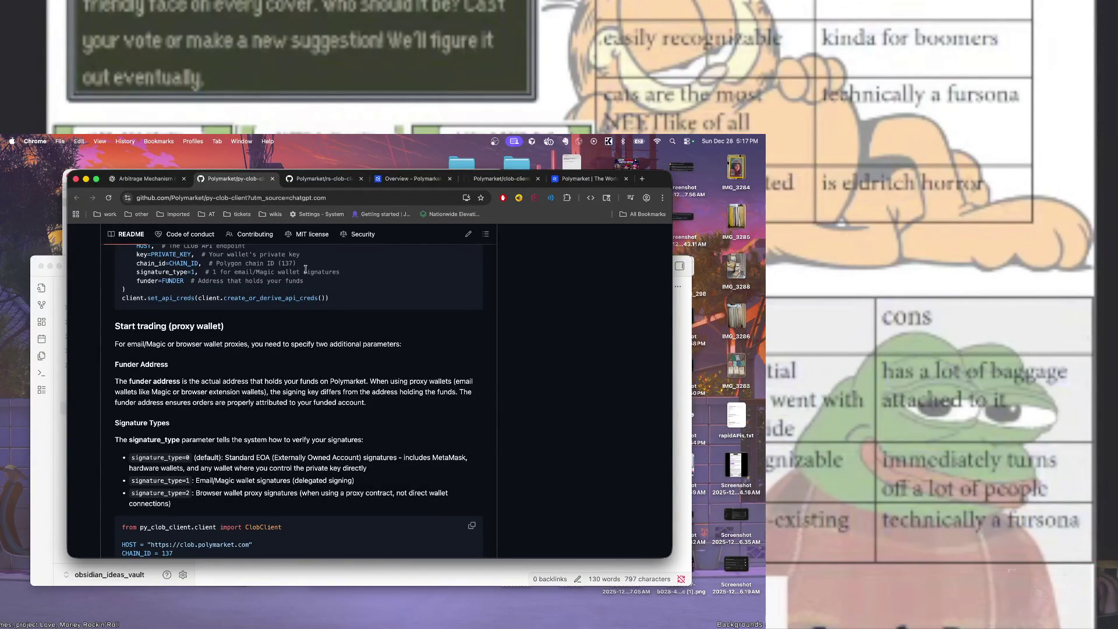
scroll(306, 269, down, 12)
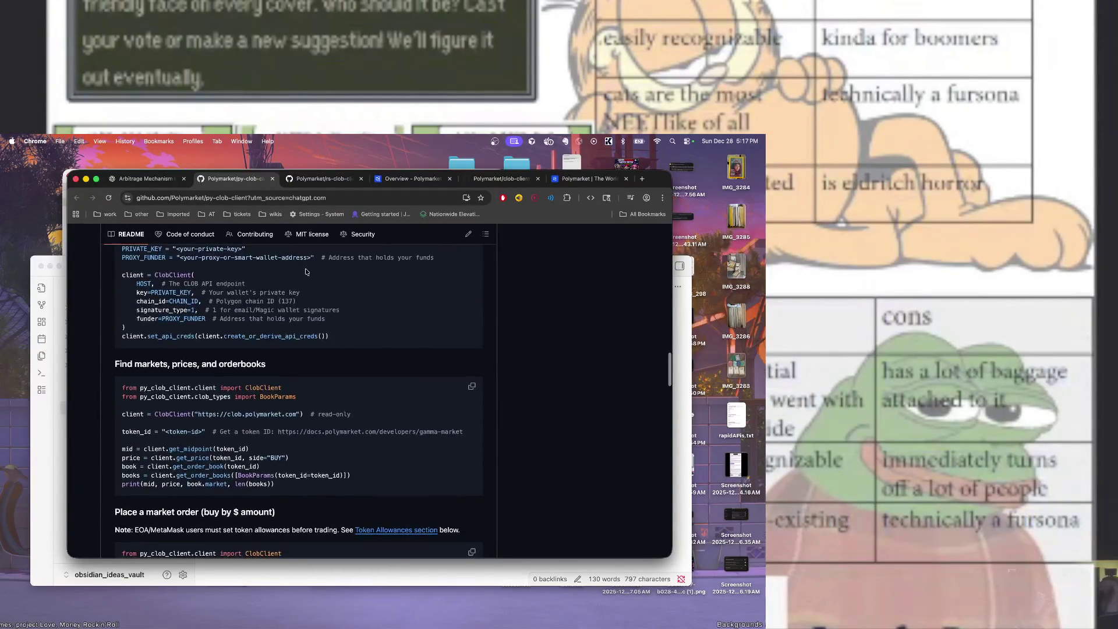
scroll(306, 272, down, 2)
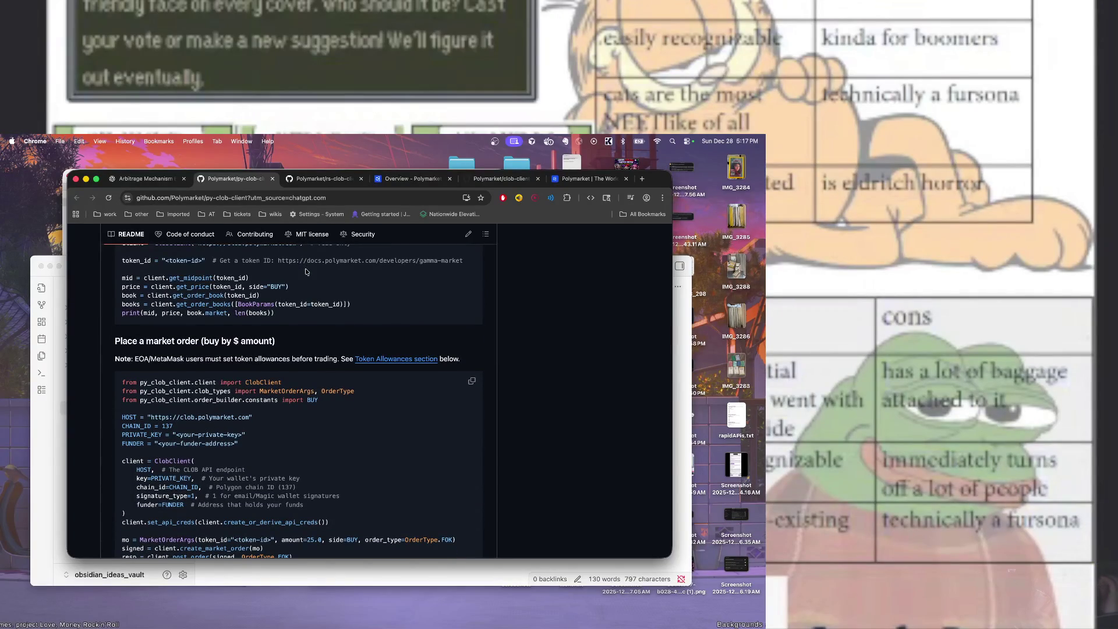
scroll(306, 272, down, 8)
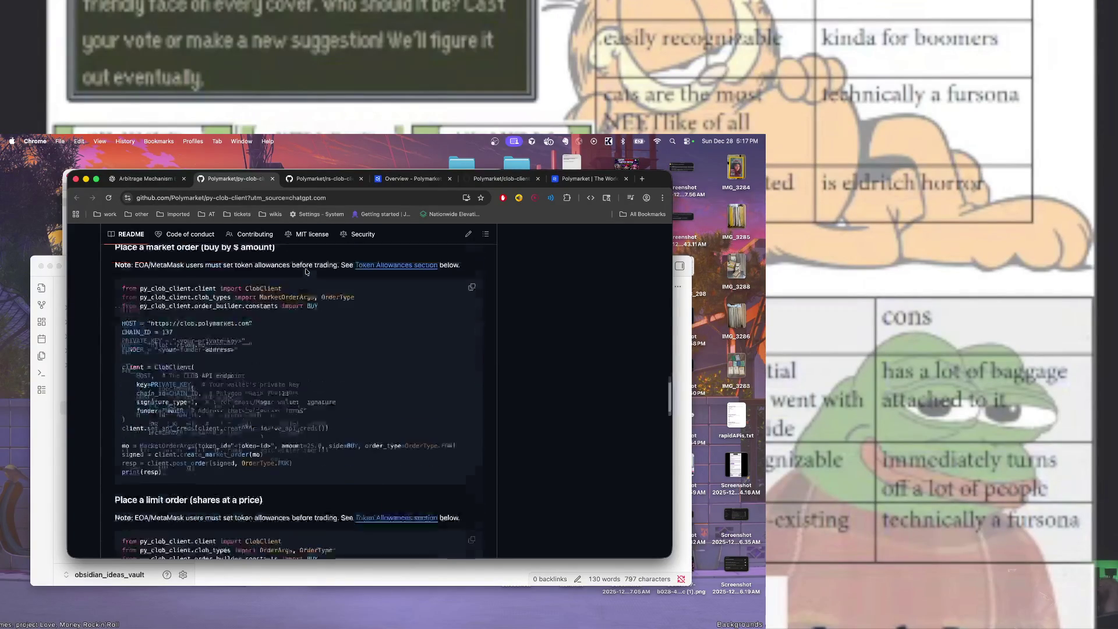
scroll(305, 272, down, 9)
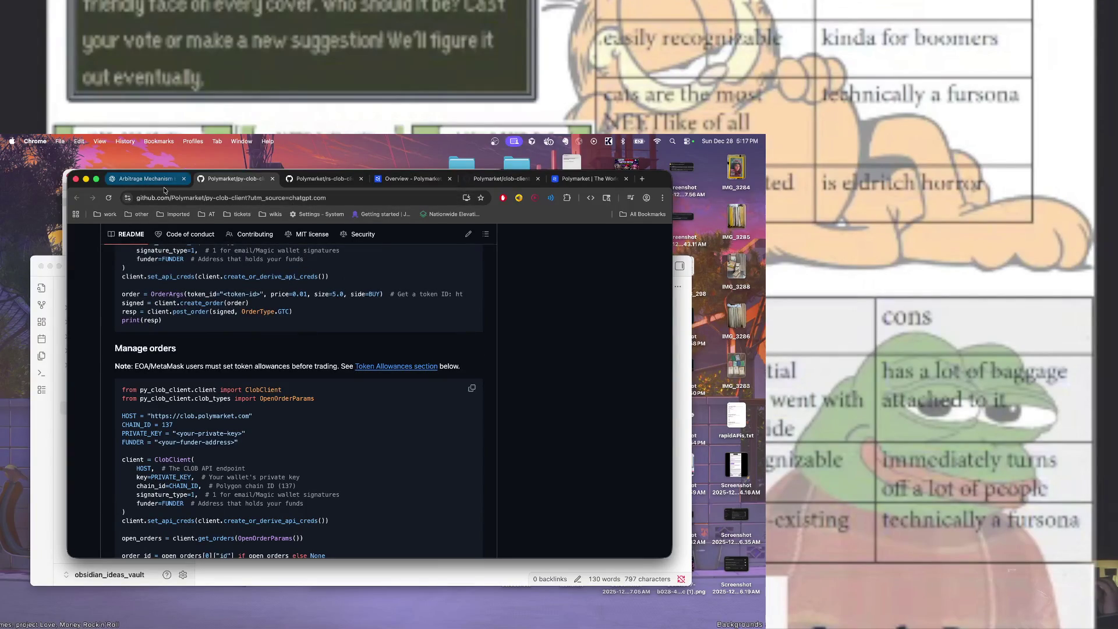
Copy the clob-client repository's address from the address bar
click(590, 185)
click(529, 179)
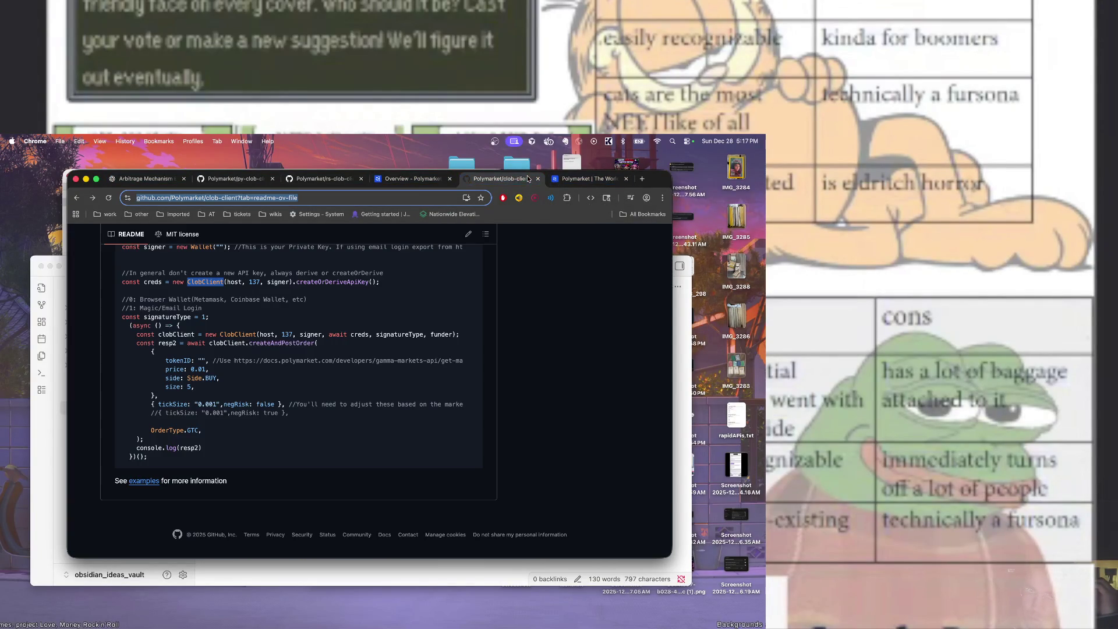
right_click(426, 197)
click(469, 281)
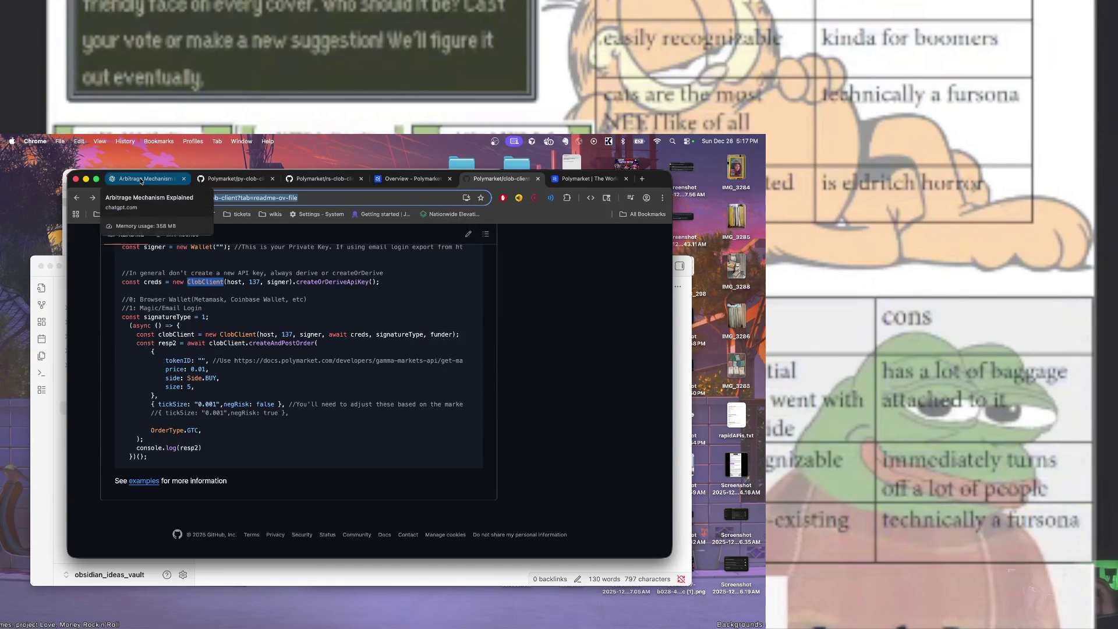
Check the py-clob-client and rs-clob-client tabs, view Polymarket's GitHub organisation, then return to ChatGPT
click(244, 179)
key(ctrl+Tab)
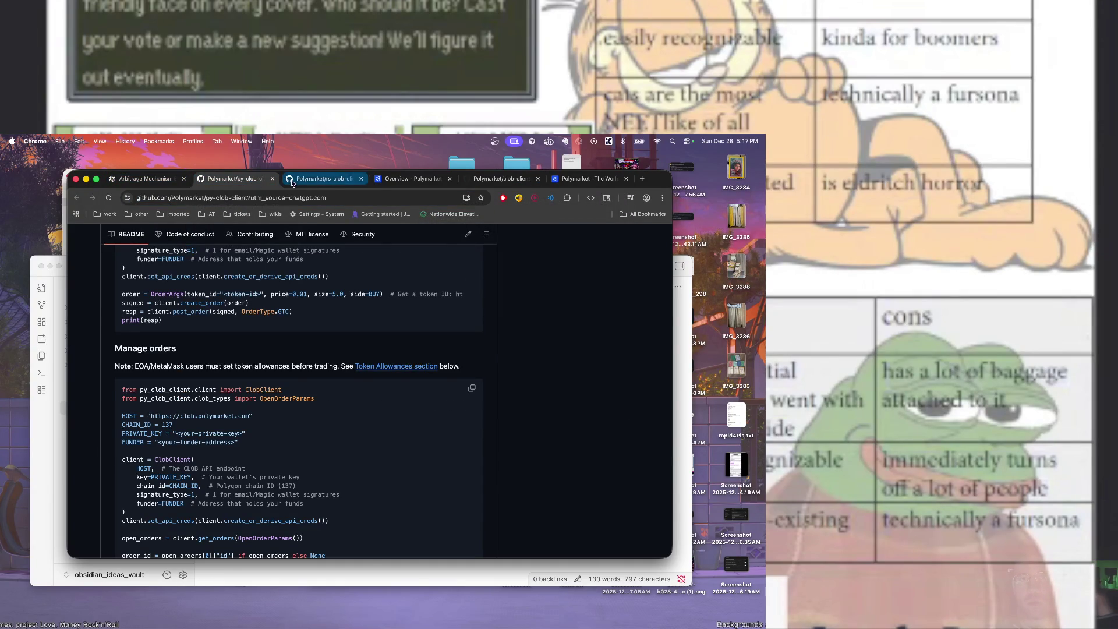
click(520, 186)
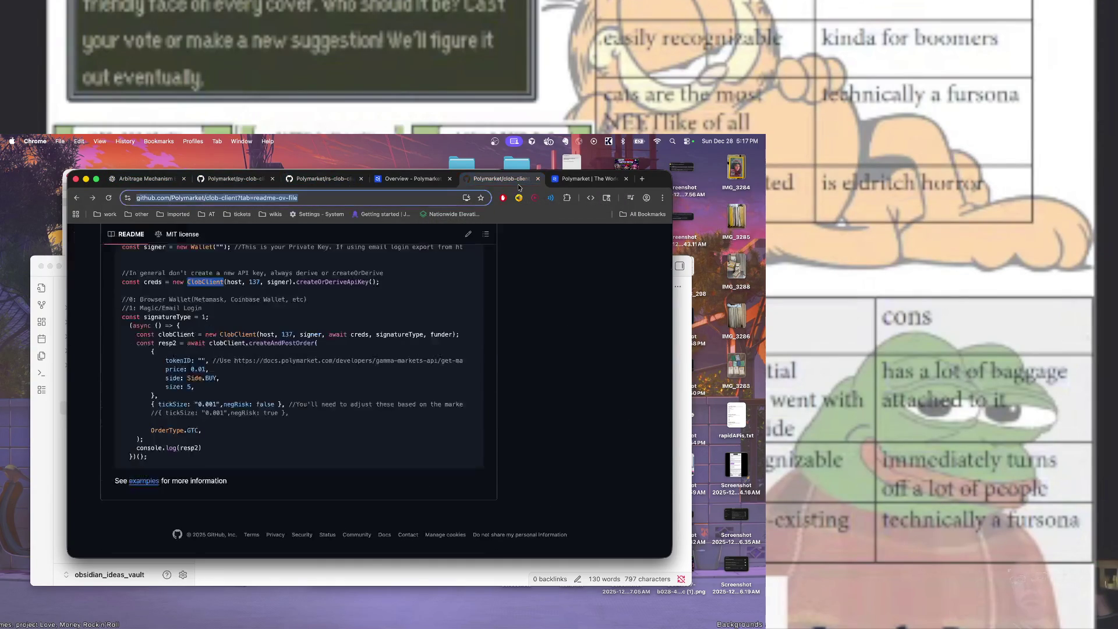
click(78, 198)
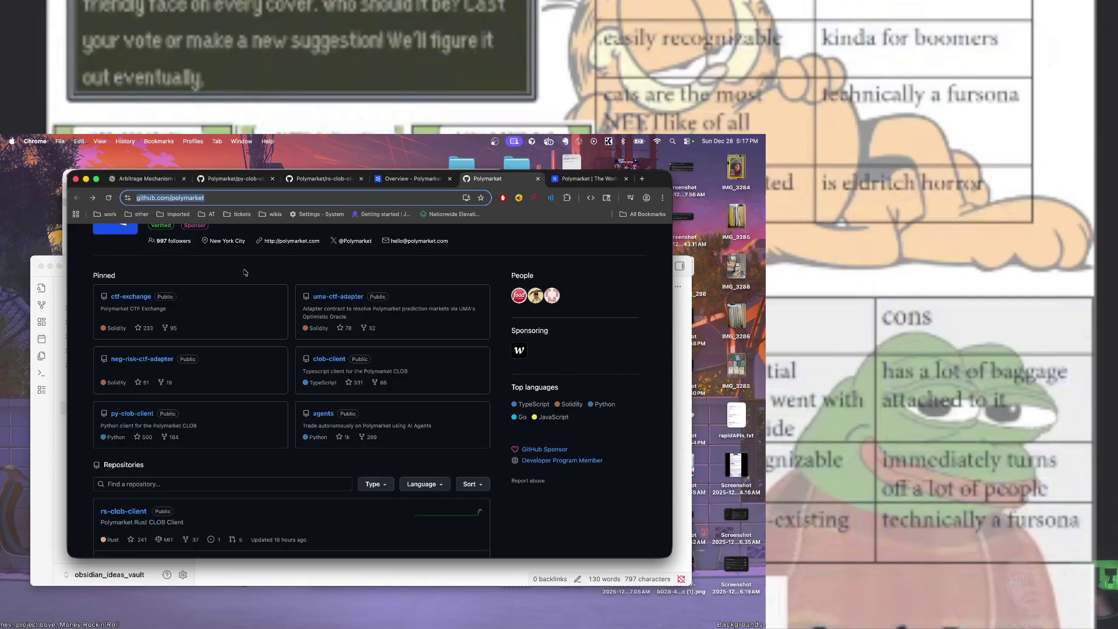
scroll(245, 272, down, 5)
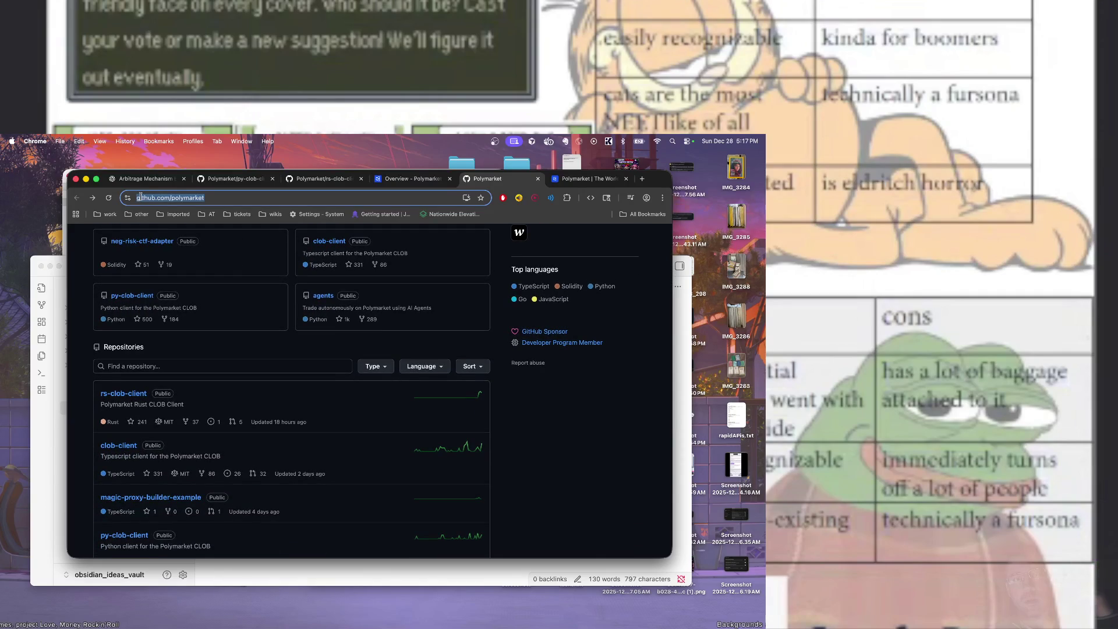
scroll(181, 287, up, 10)
click(155, 182)
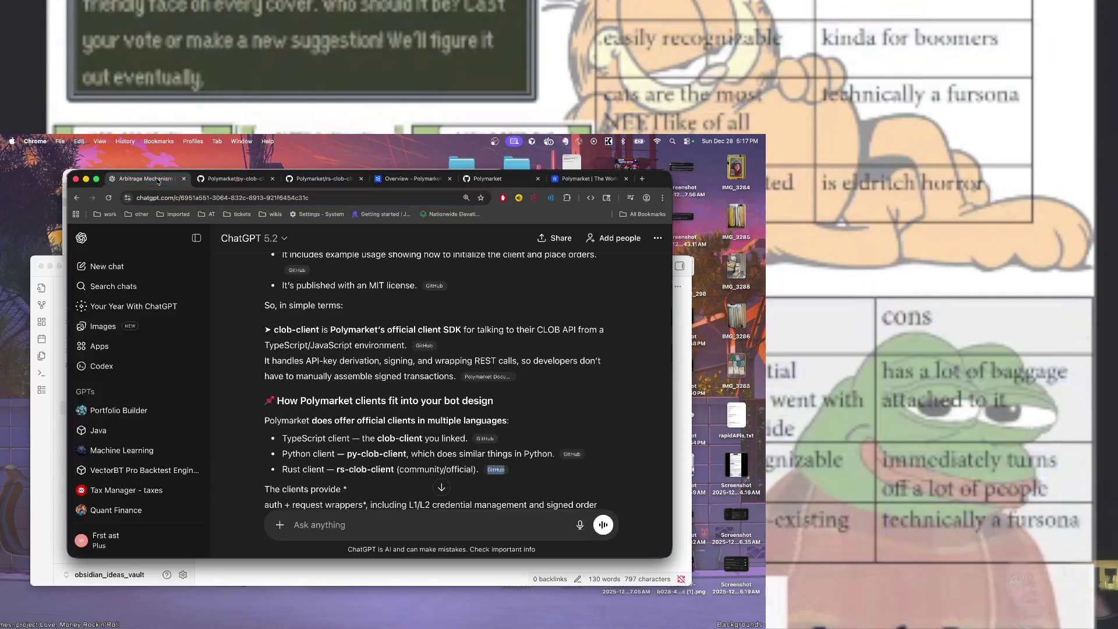
Start a ChatGPT follow-up reading 'consider how to add', pasting then undoing the repository link
scroll(365, 499, down, 10)
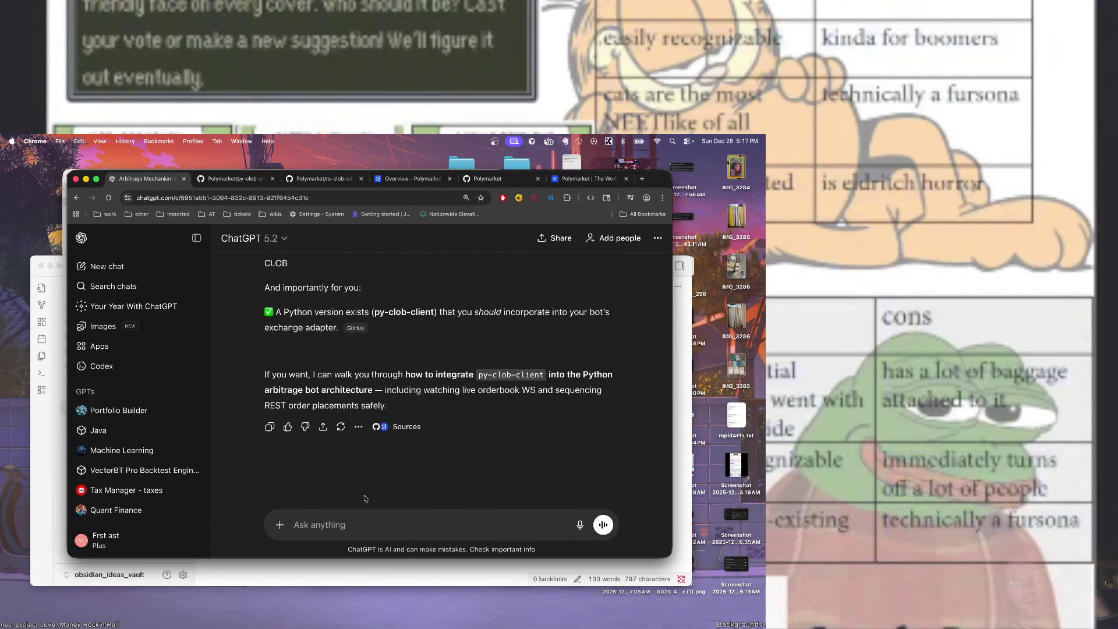
text(yes add py-c)
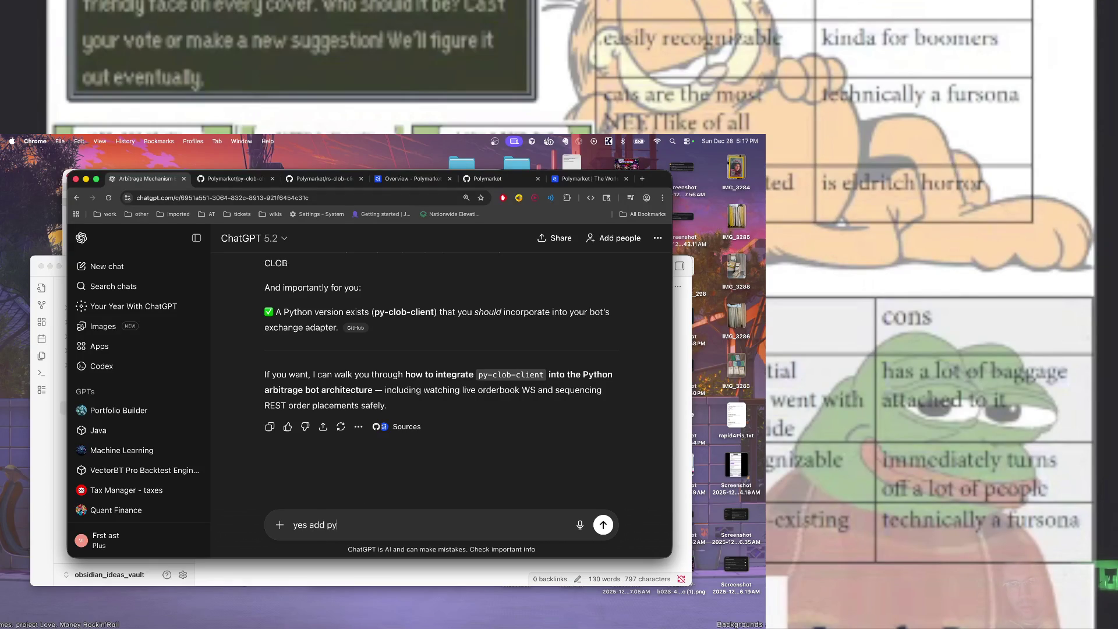
text(lob)
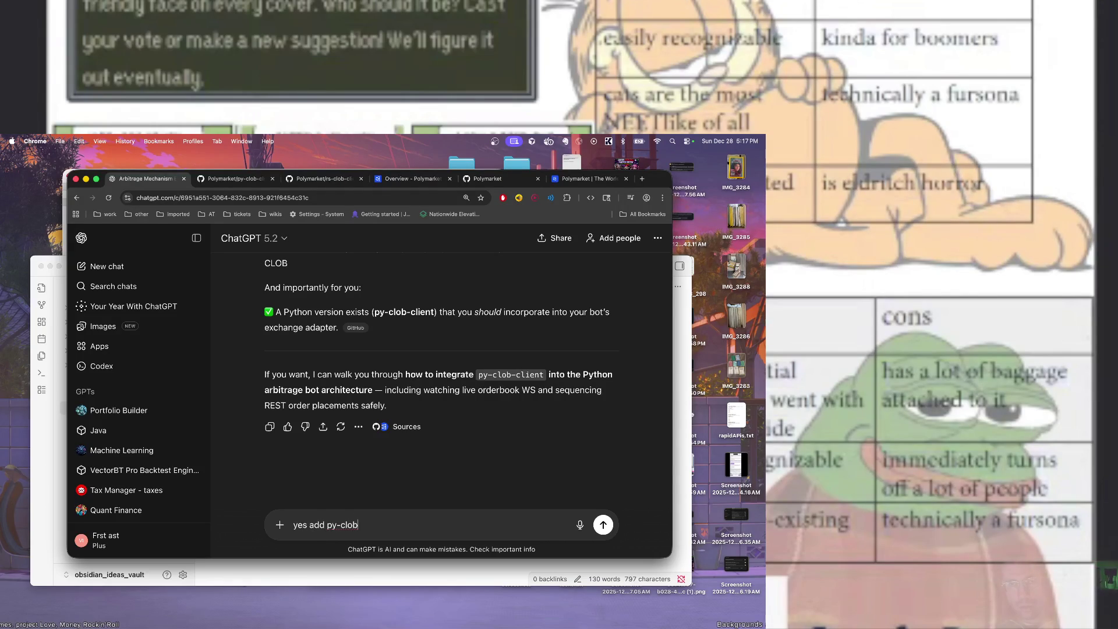
drag(365, 526, 292, 525)
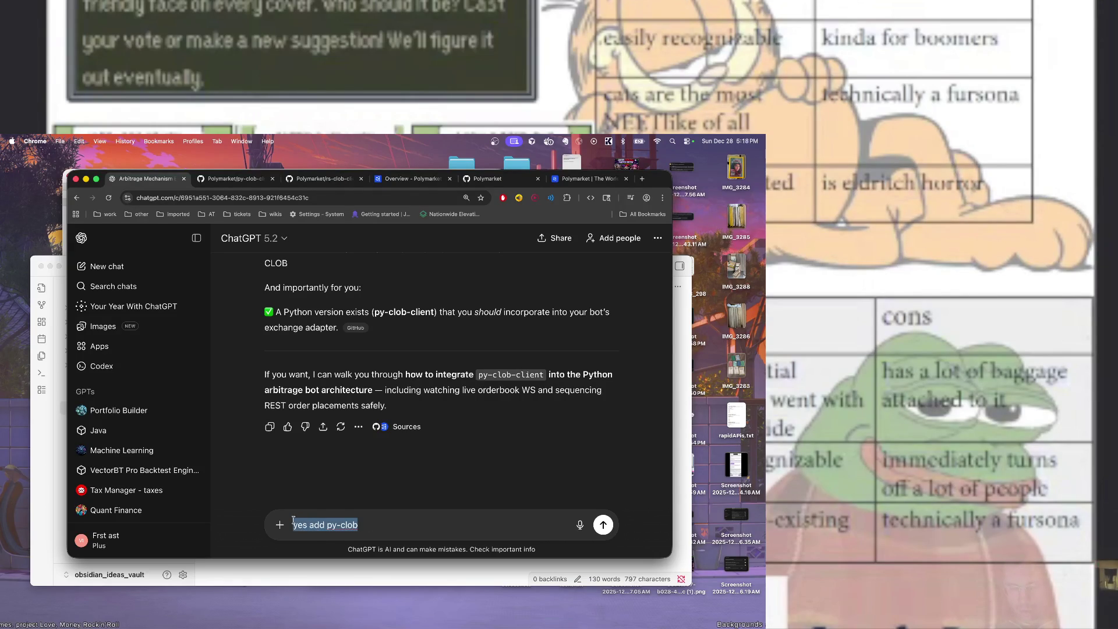
text(consider how )
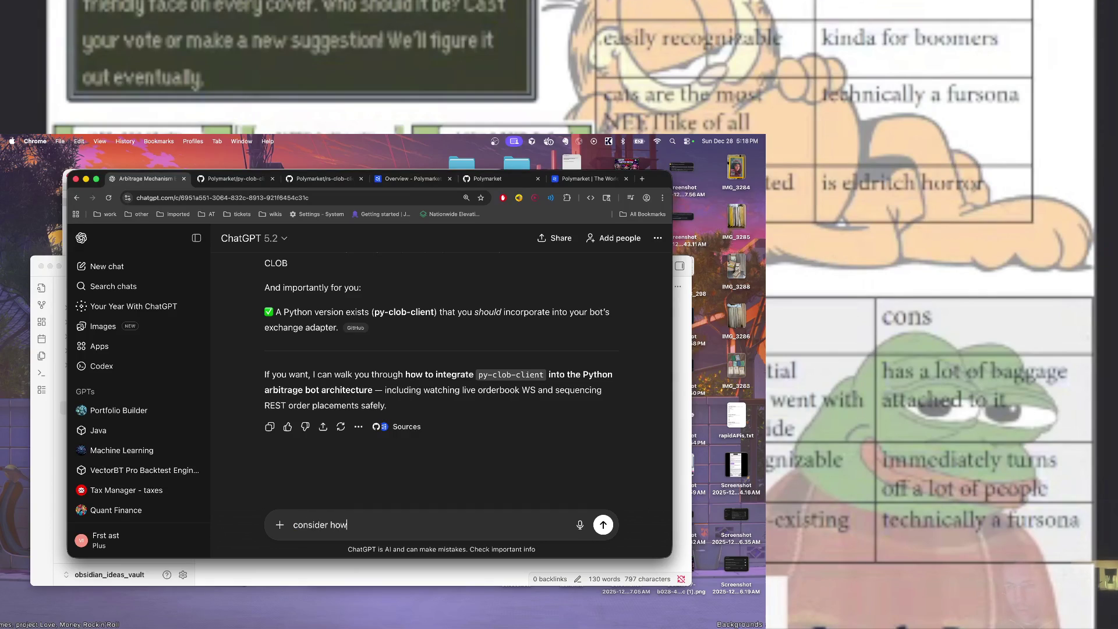
text(to add)
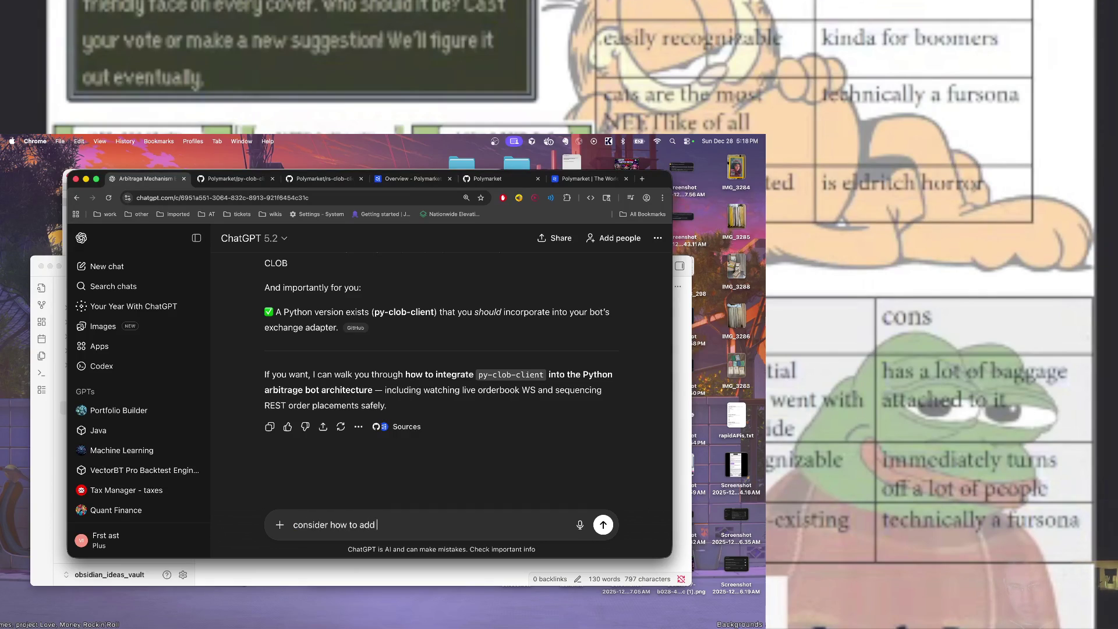
key(super+v)
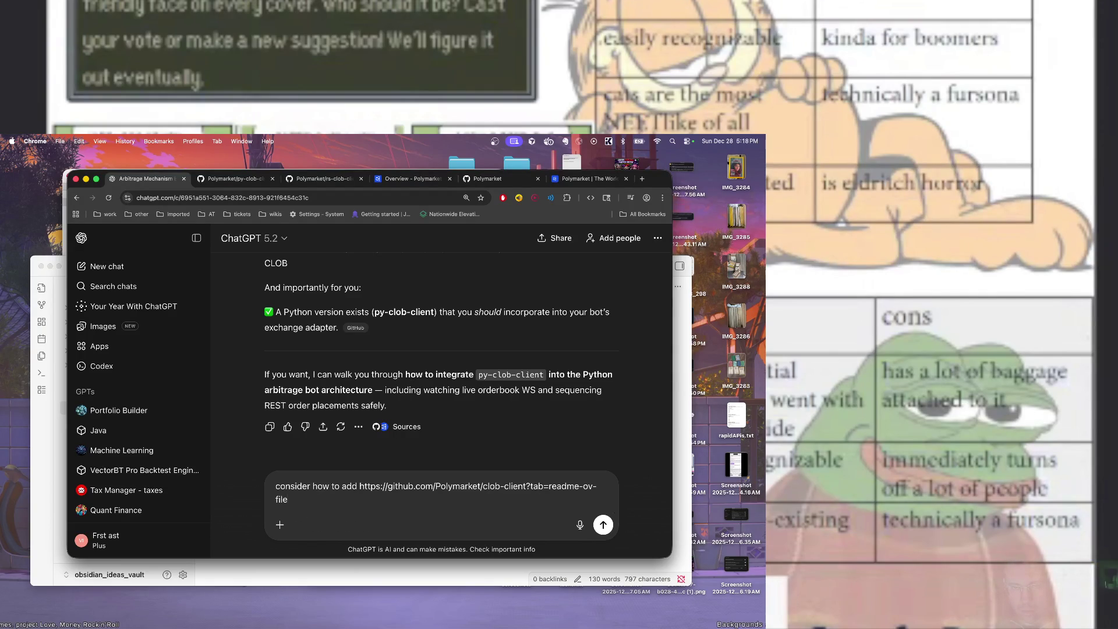
key(super+z)
key(super+z)
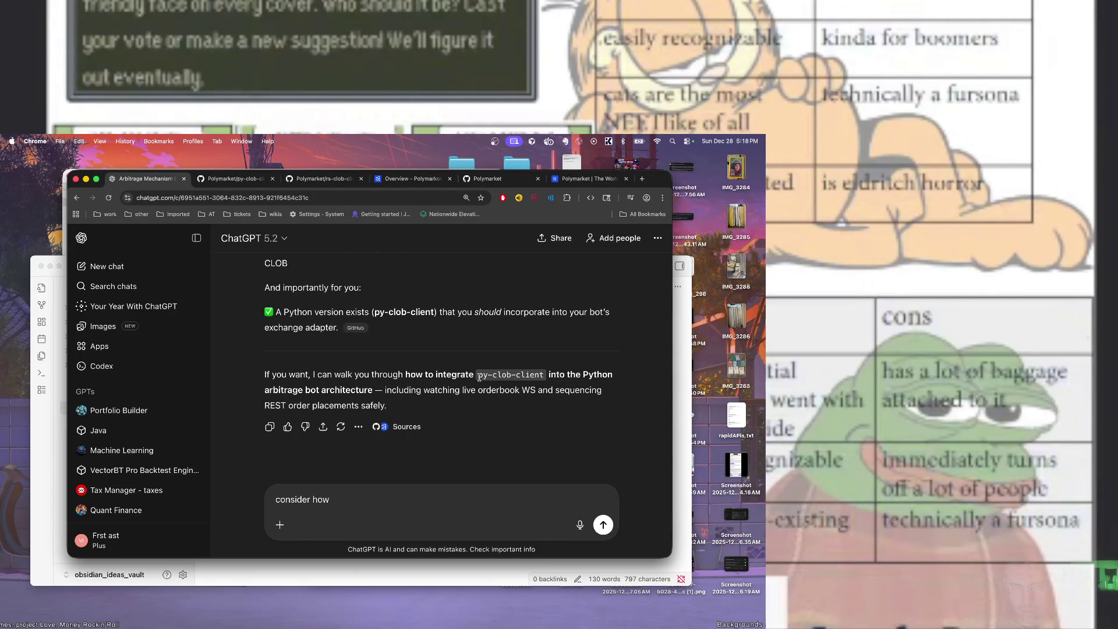
Copy 'py-clob-client' from the reply into the message, add 'to add and', then view its README
drag(479, 378, 545, 376)
key(super+c)
click(334, 502)
key(super+v)
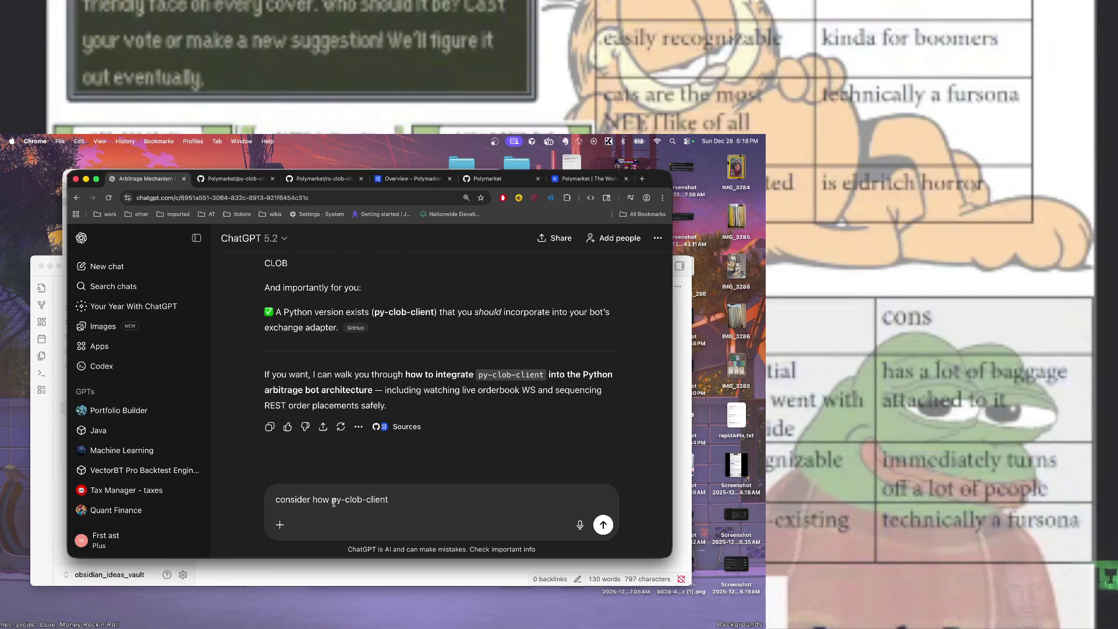
text(to  add )
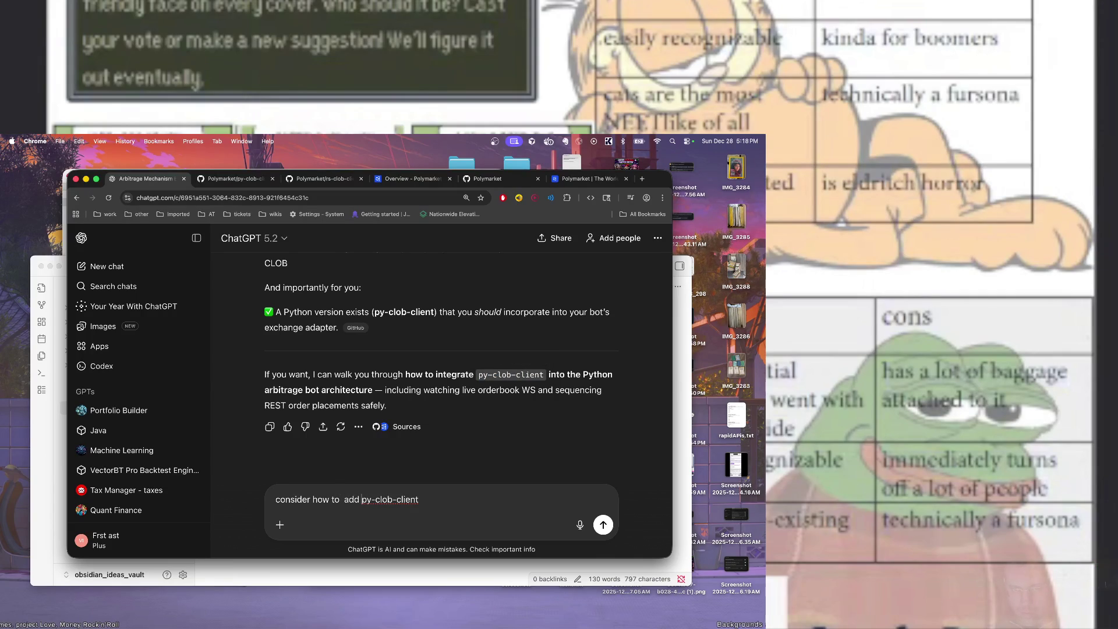
text(and)
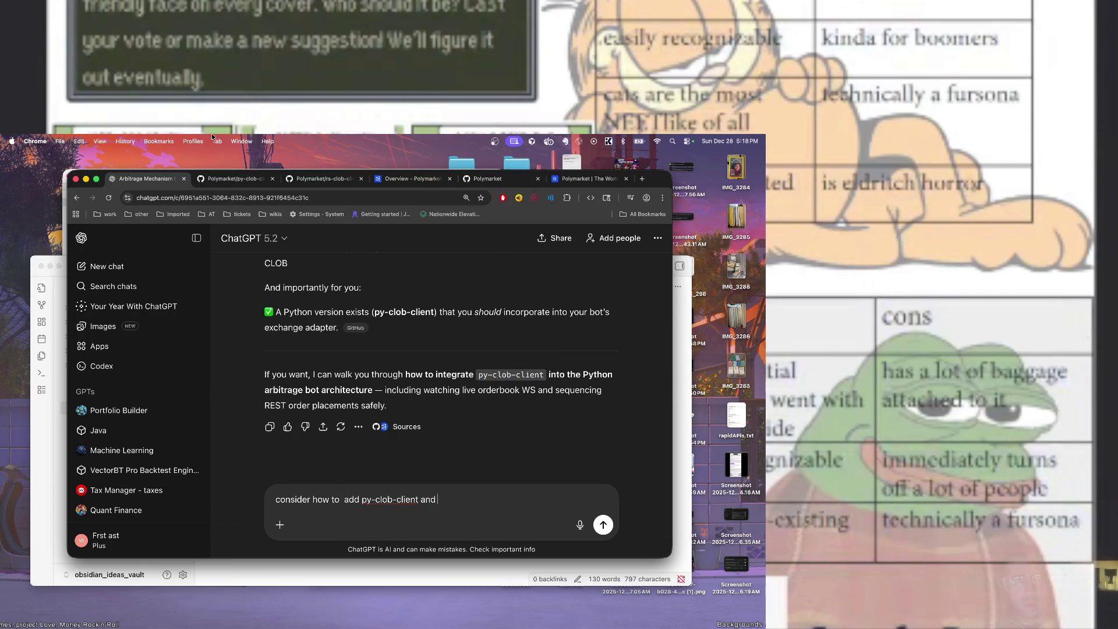
click(236, 179)
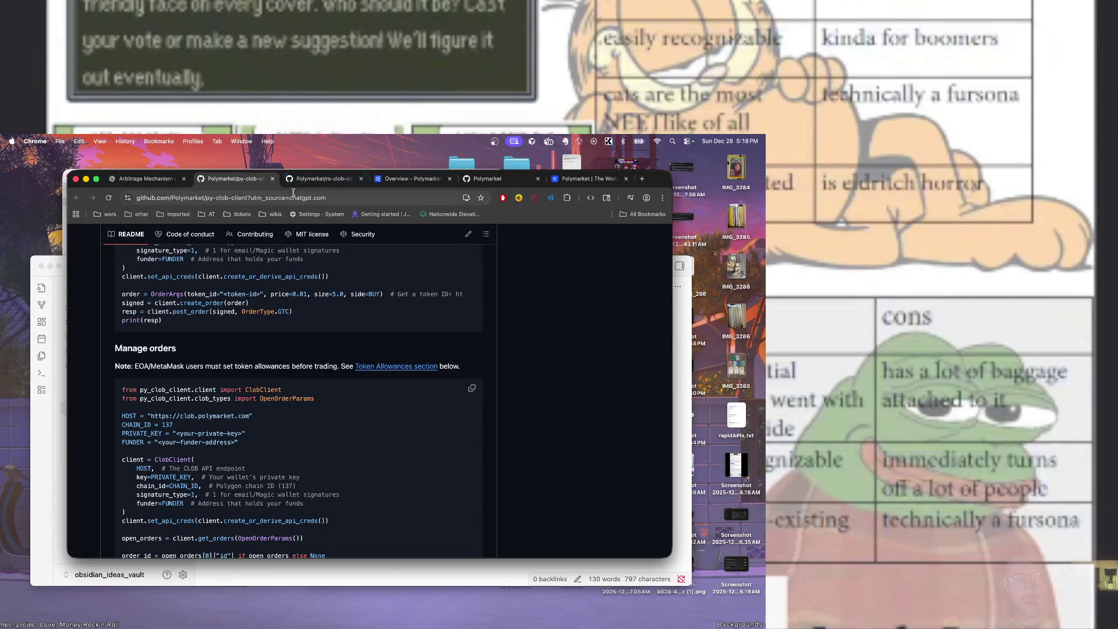
Load the Polymarket GitHub organisation page, then add 'any other usefull open source project' to the ChatGPT draft
key(ctrl+Tab)
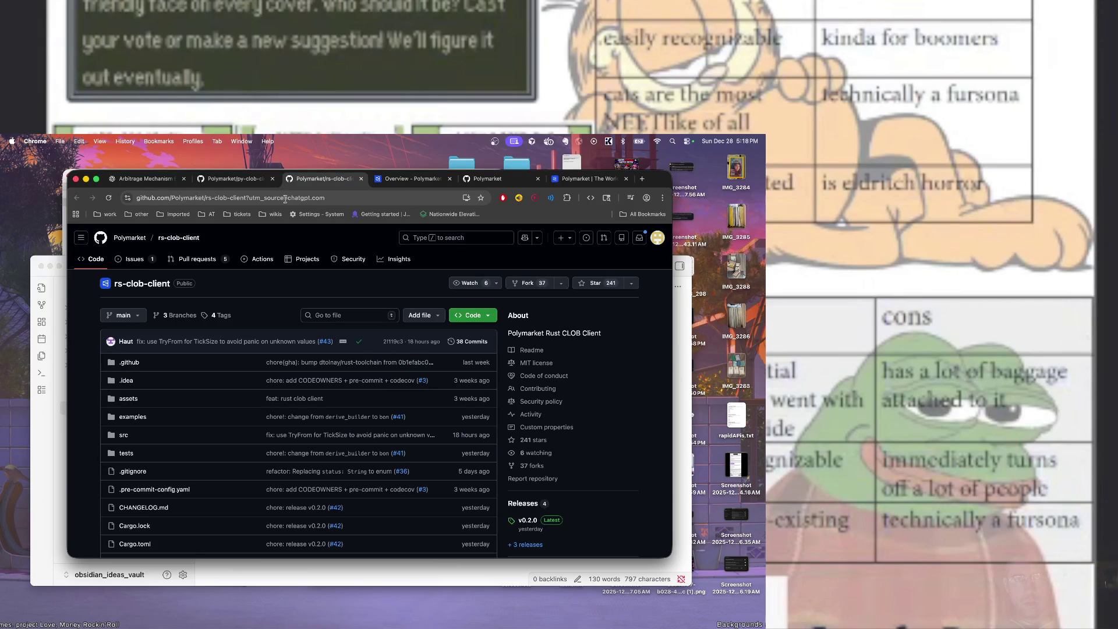
click(131, 238)
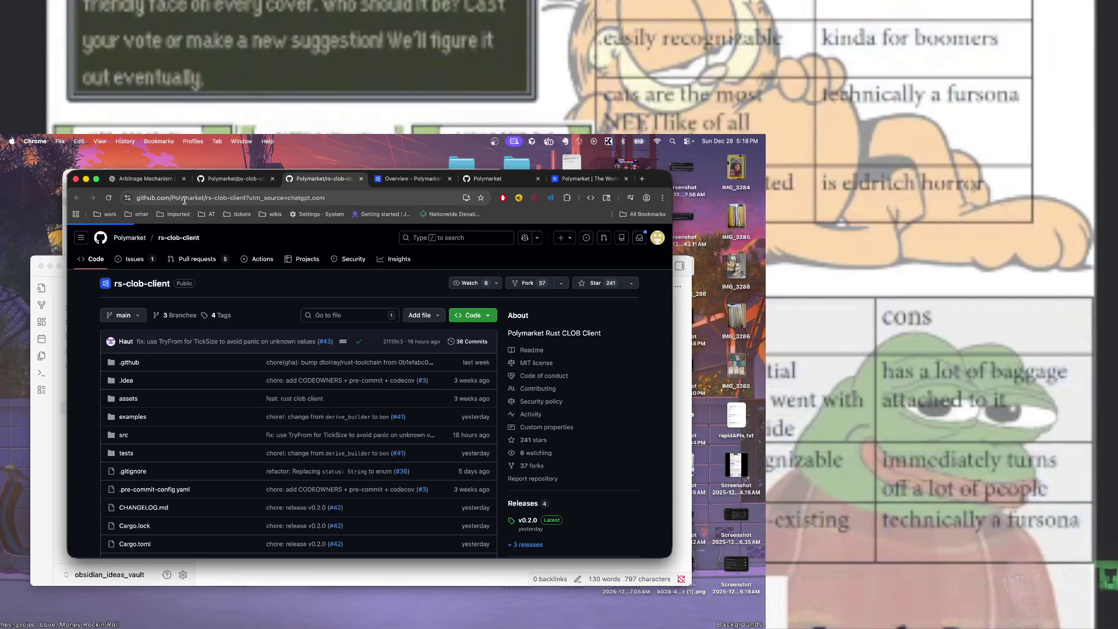
click(153, 178)
text(any other use)
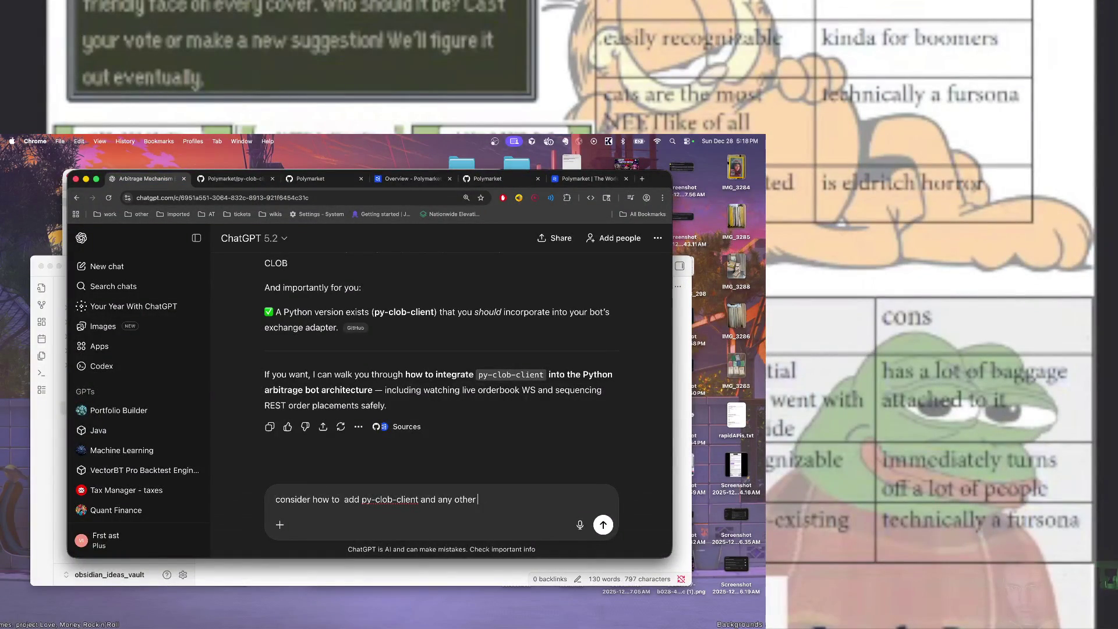
text(full ope)
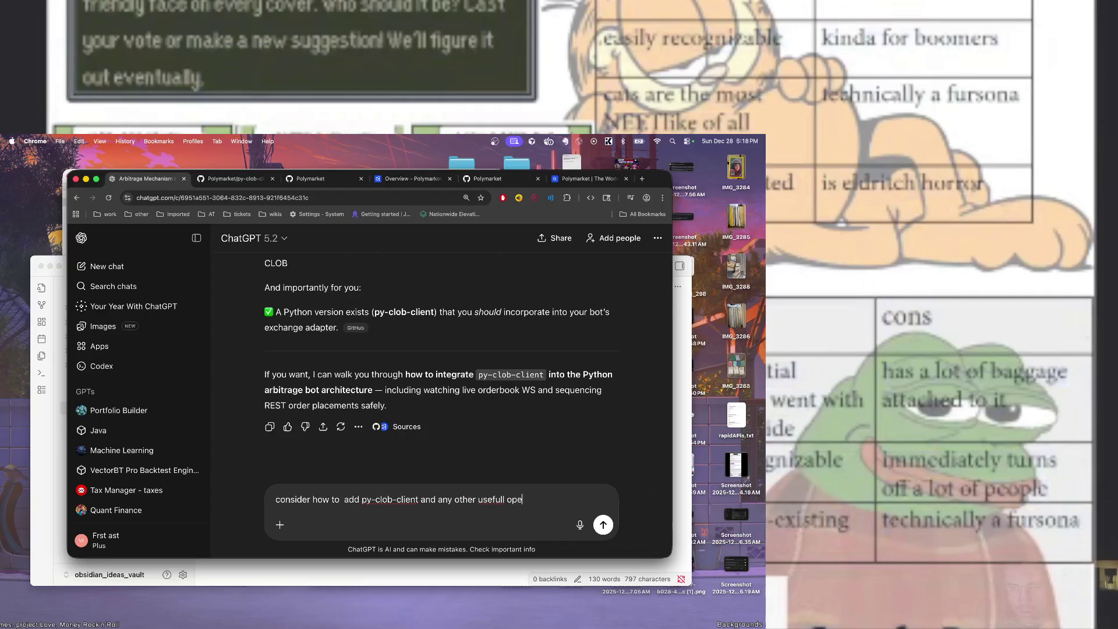
text(n source project)
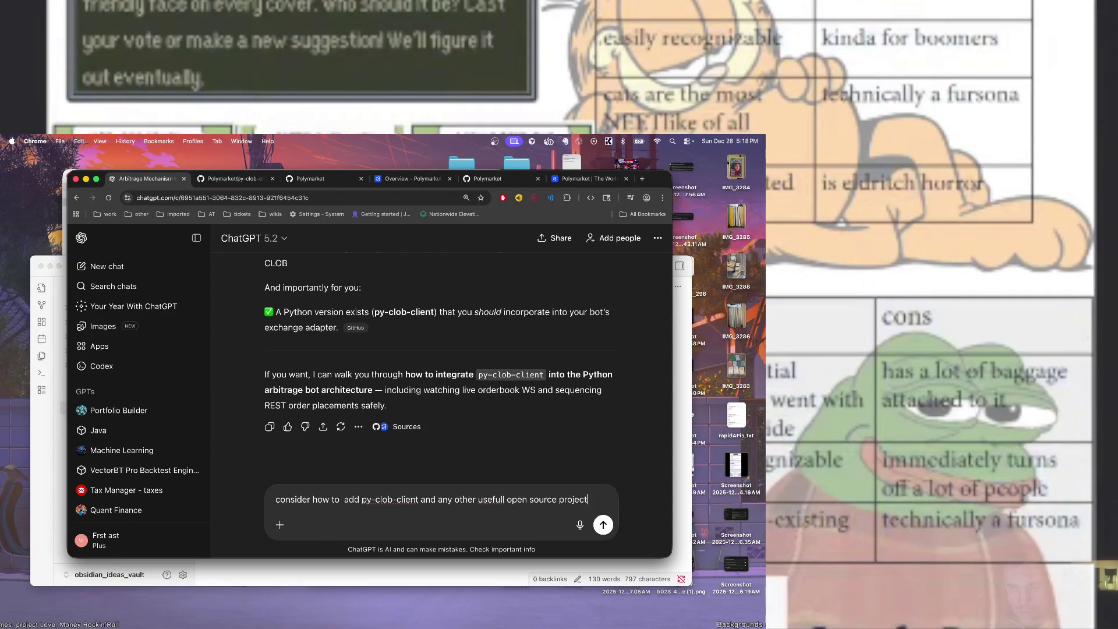
Paste the Polymarket GitHub link into the draft and copy the Gamma Markets API docs address
key(super+v)
text(into the)
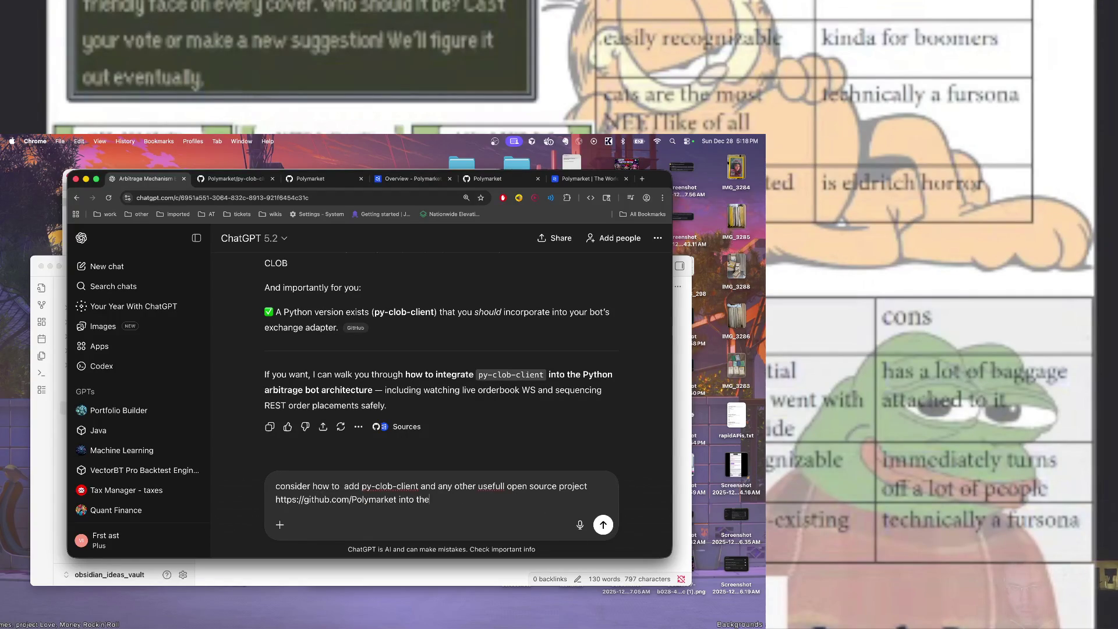
text( iunstrnstructions for c)
text(ursor.)
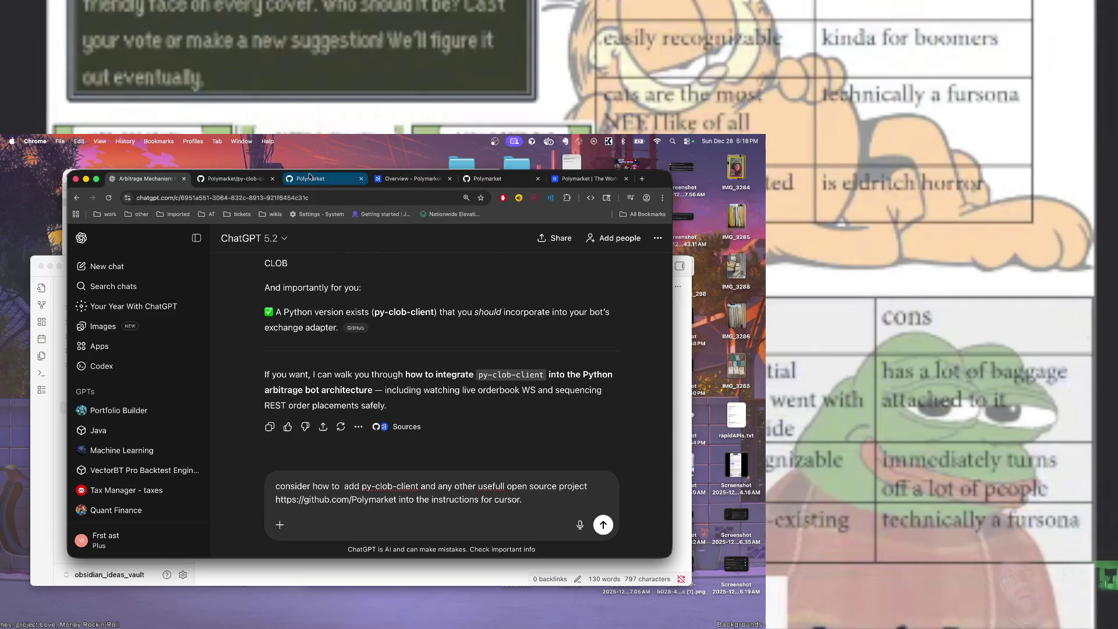
click(410, 178)
click(141, 191)
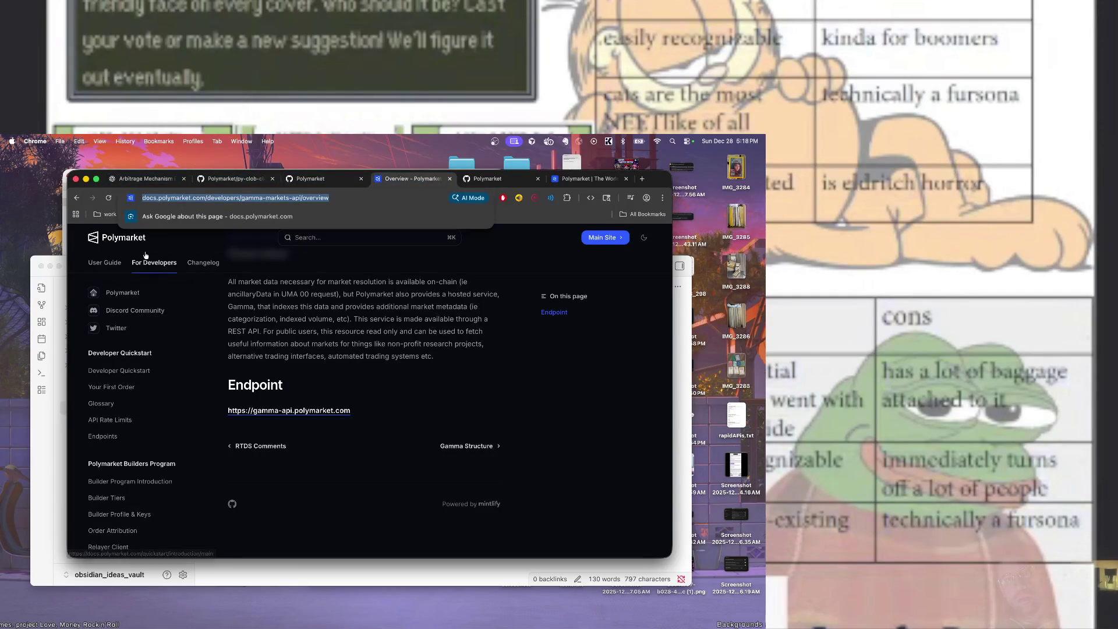
click(141, 181)
Add the Gamma docs link, request a Streamlit frontend for experiments and tests, and send
text(a)
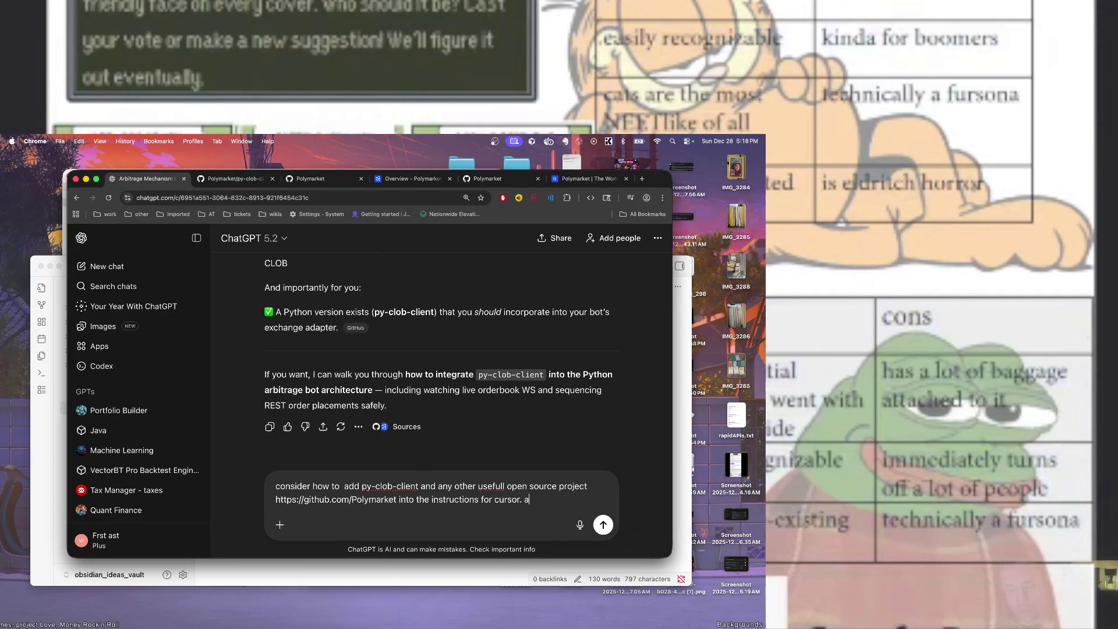
text(lso look at)
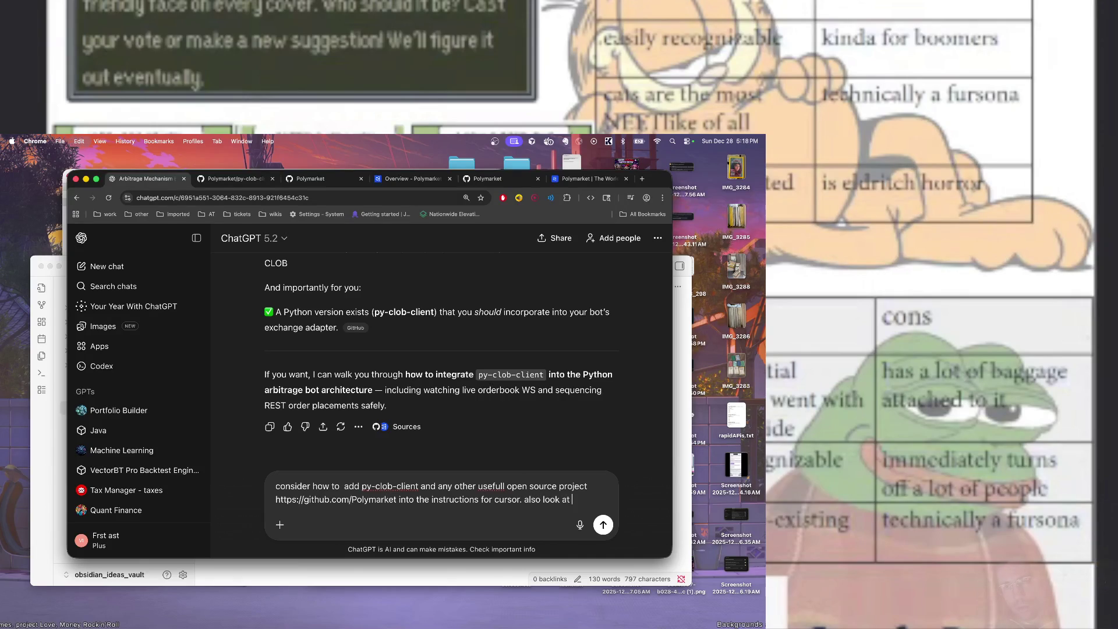
key(super+v)
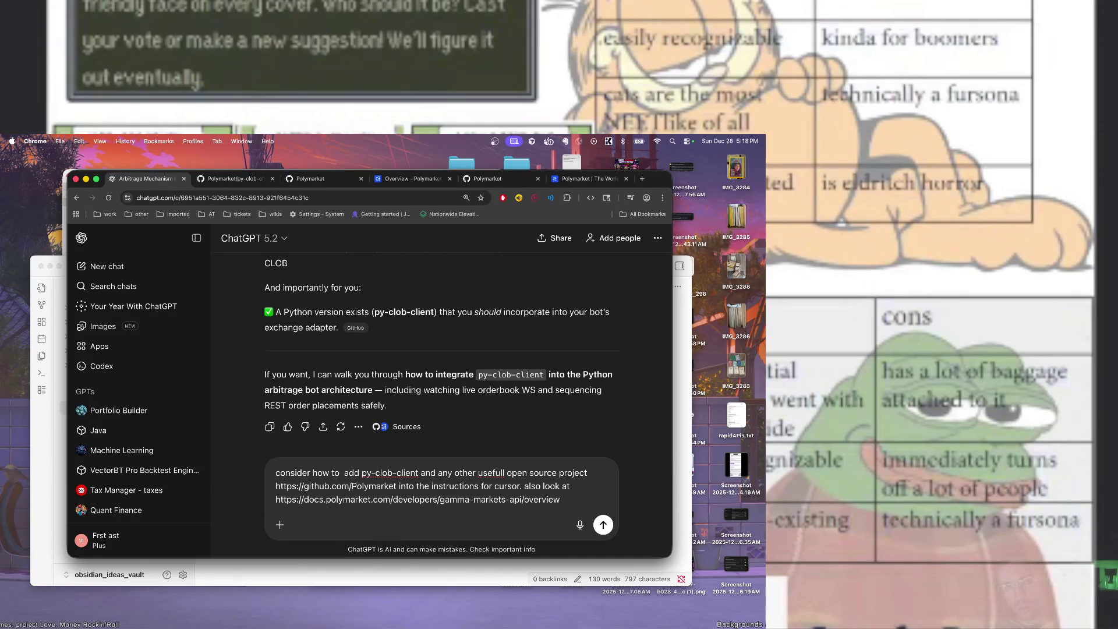
text( to und)
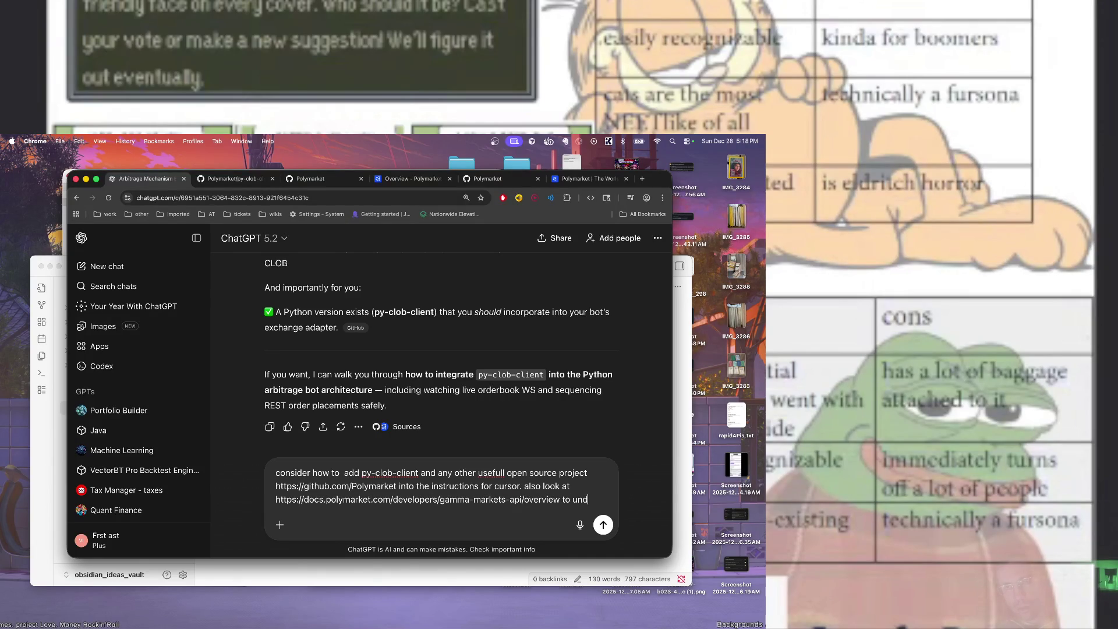
text(esrstand the to)
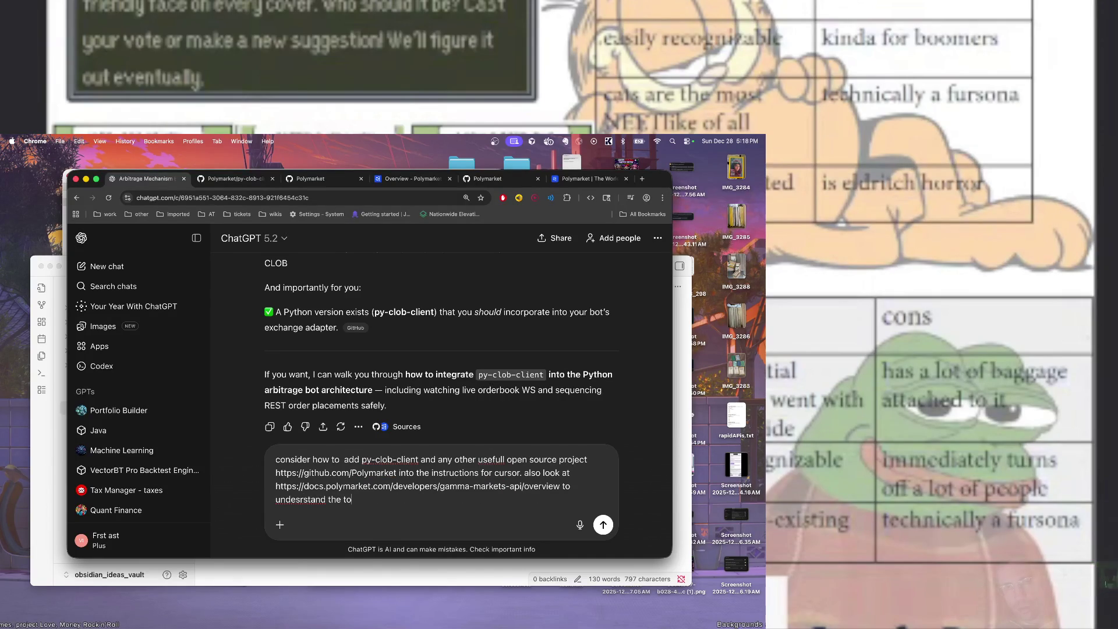
text(ols and api)
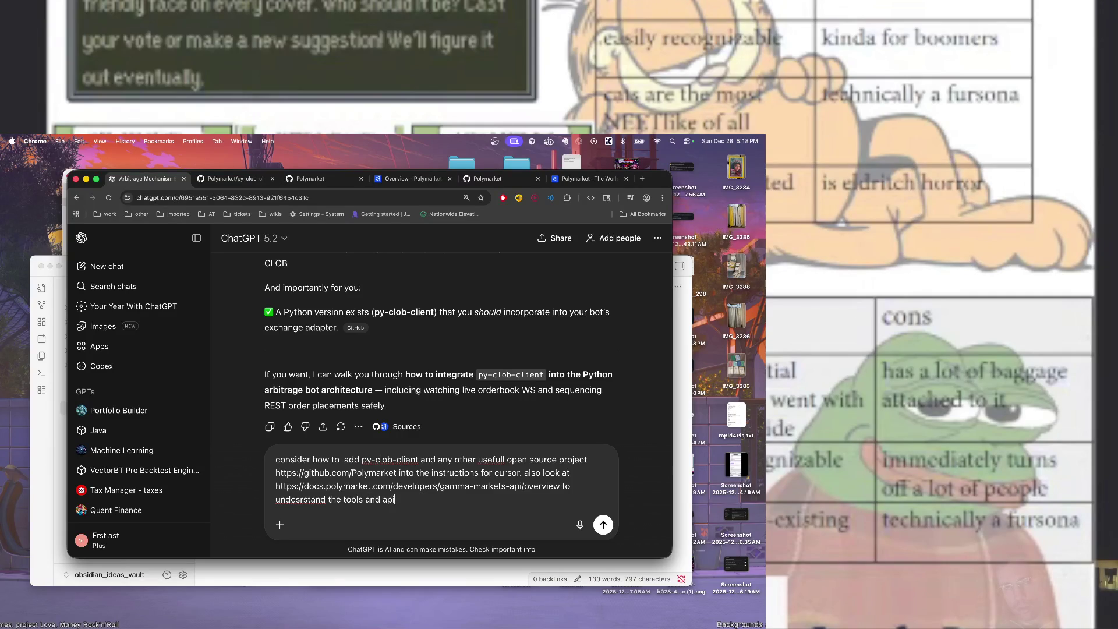
text( better. al)
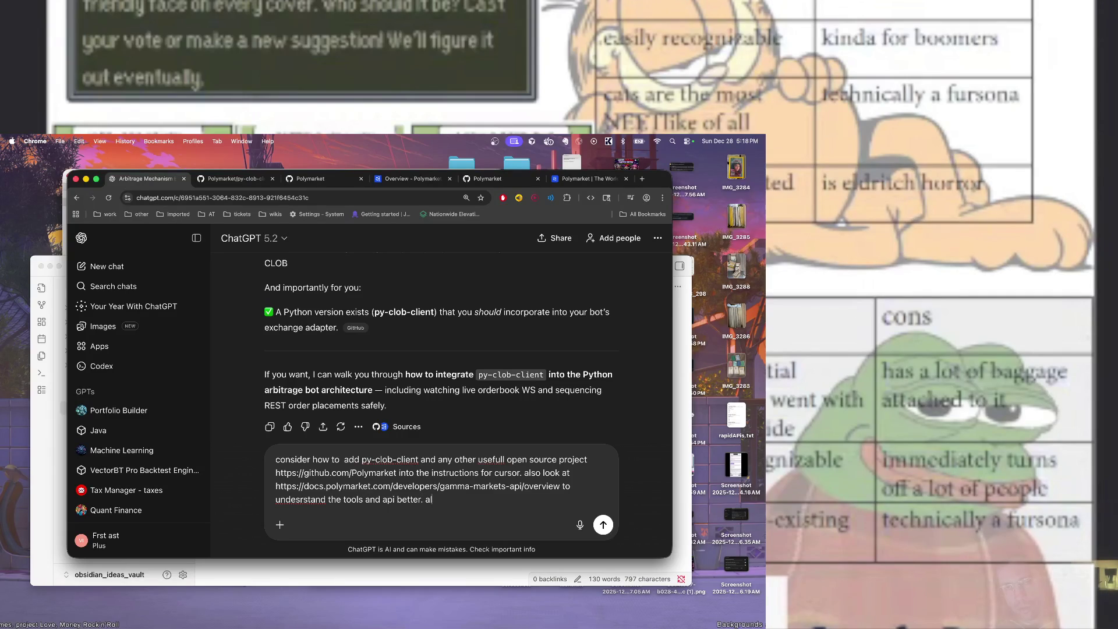
text(so make the front)
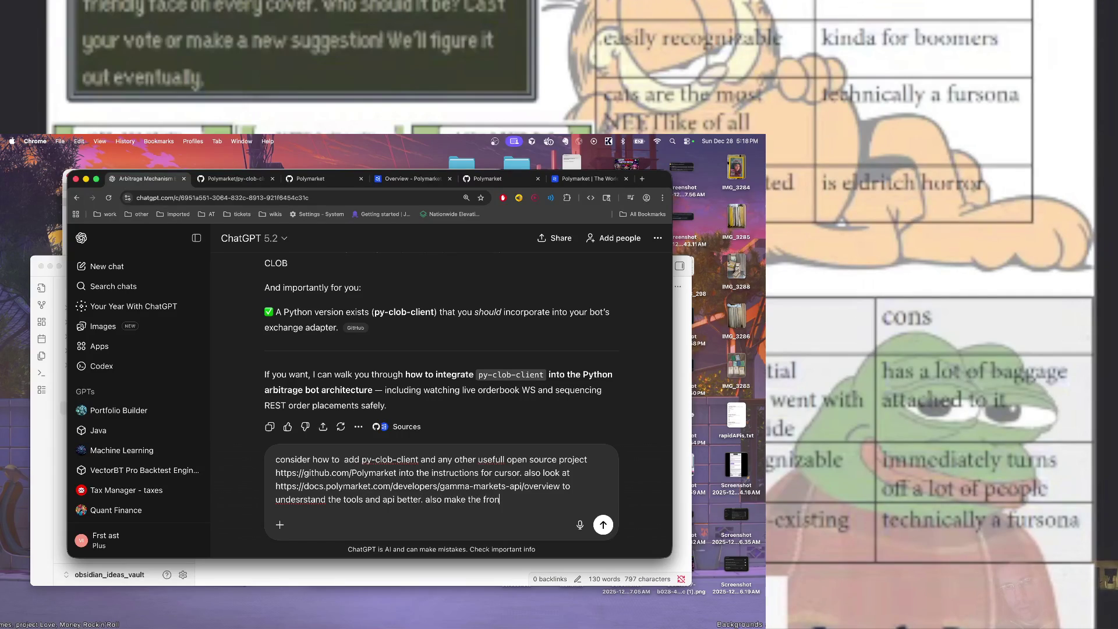
text(end streaml)
text(it api)
key(BackSpace)
key(BackSpace)
key(BackSpace)
text(or me)
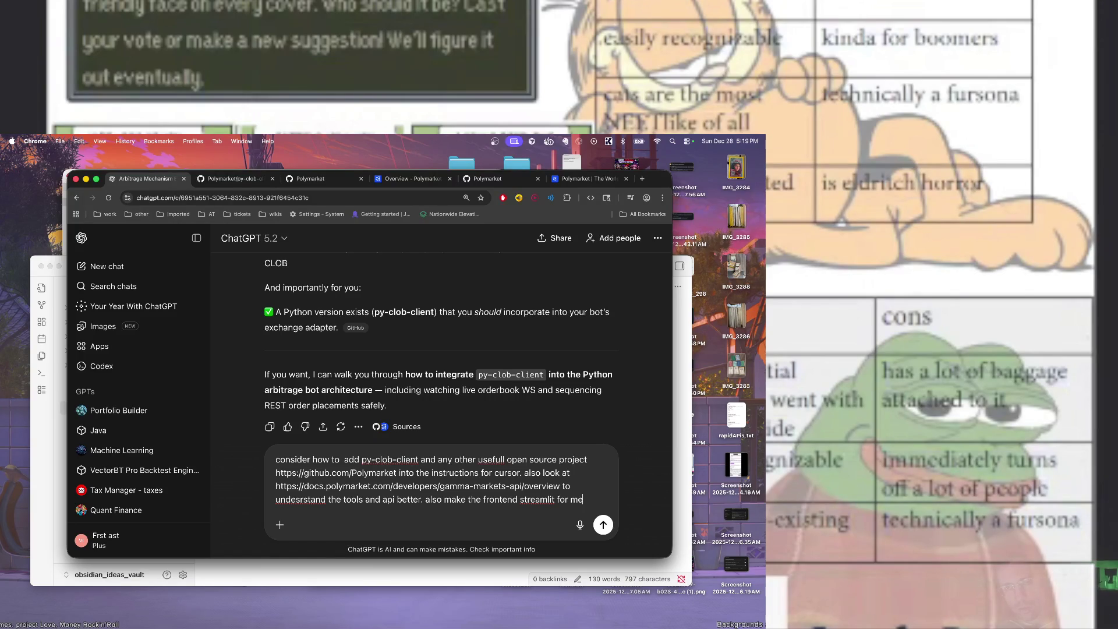
text( to view experimentation and tests.)
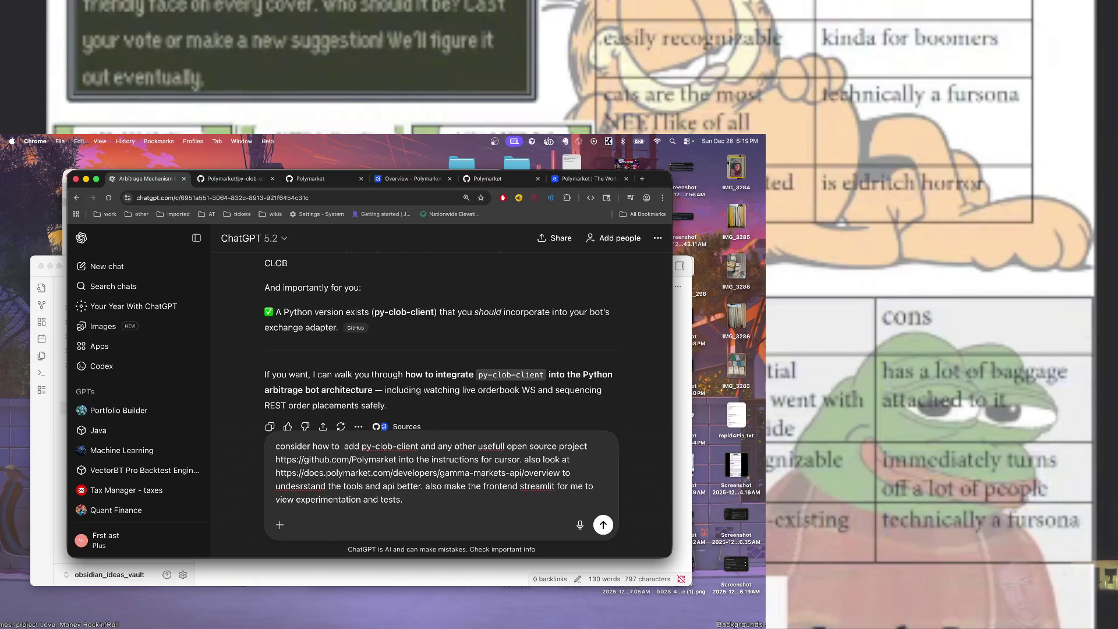
key(BackSpace)
key(BackSpace)
text(date the )
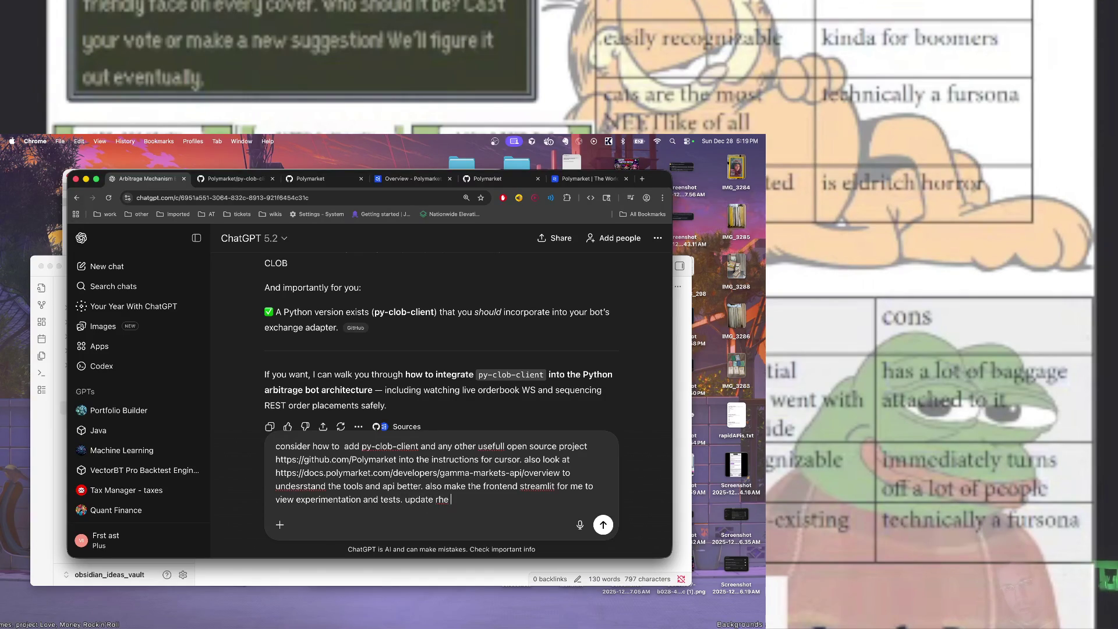
text(cursor instructio)
text(ns)
key(Return)
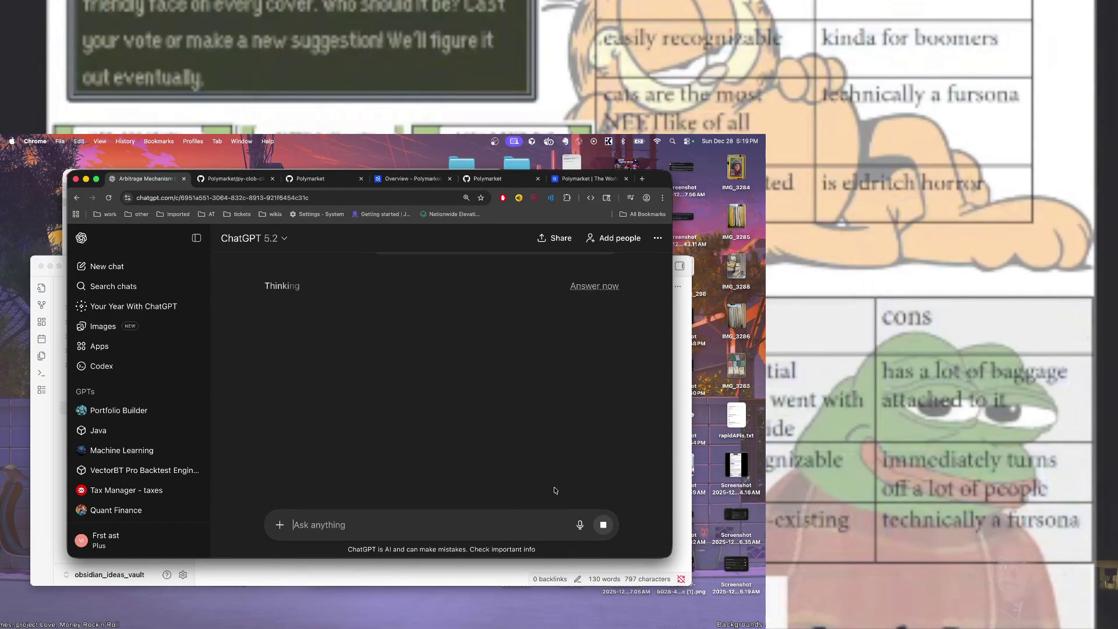
Wait for the reply, then scroll through its py-clob-client, CLOB WebSockets and Gamma Markets API summary
click(899, 443)
mouse_move(878, 431)
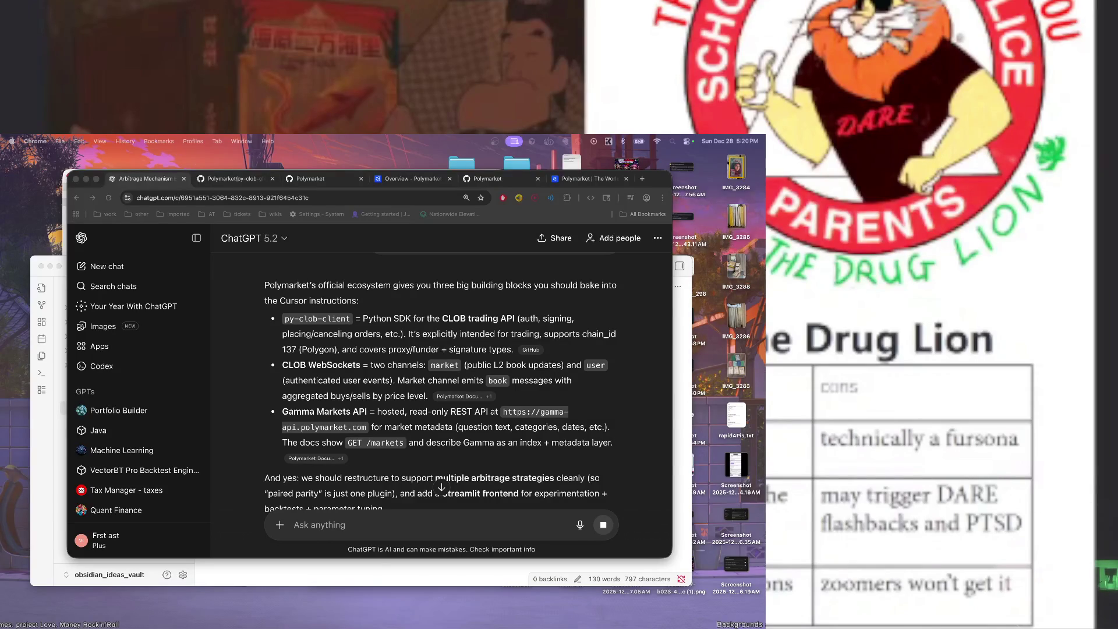
mouse_move(936, 155)
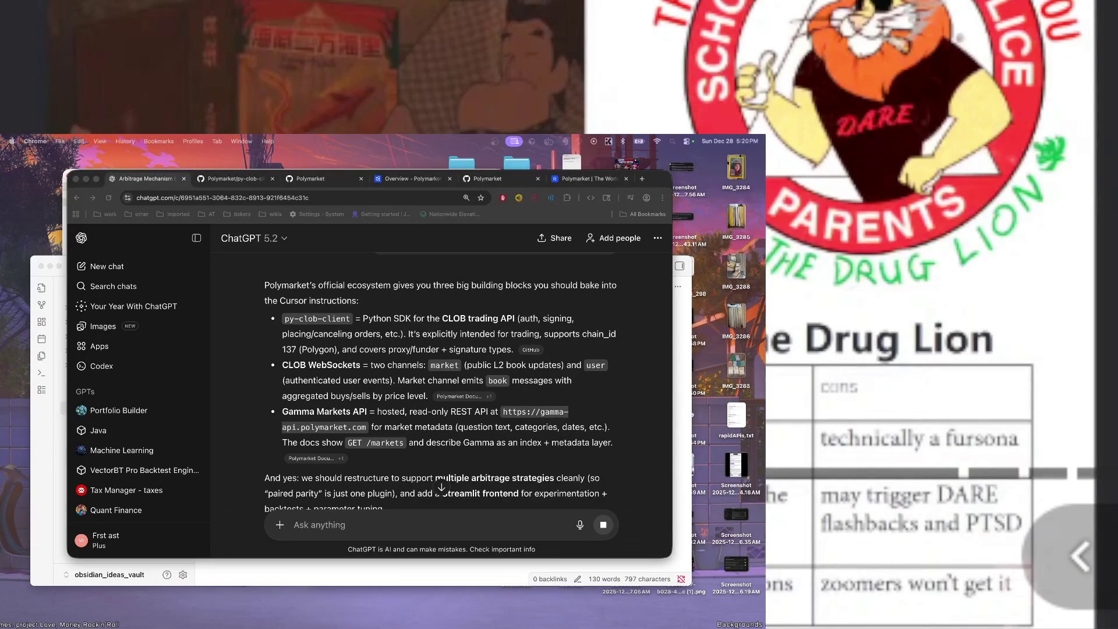
click(419, 365)
scroll(419, 365, up, 3)
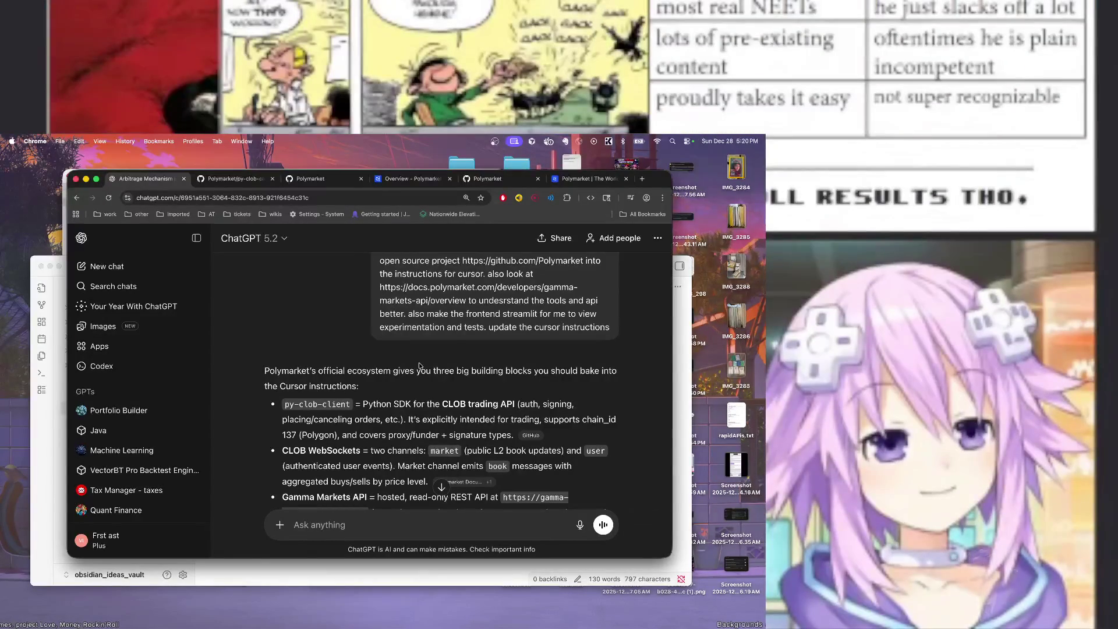
scroll(420, 366, down, 3)
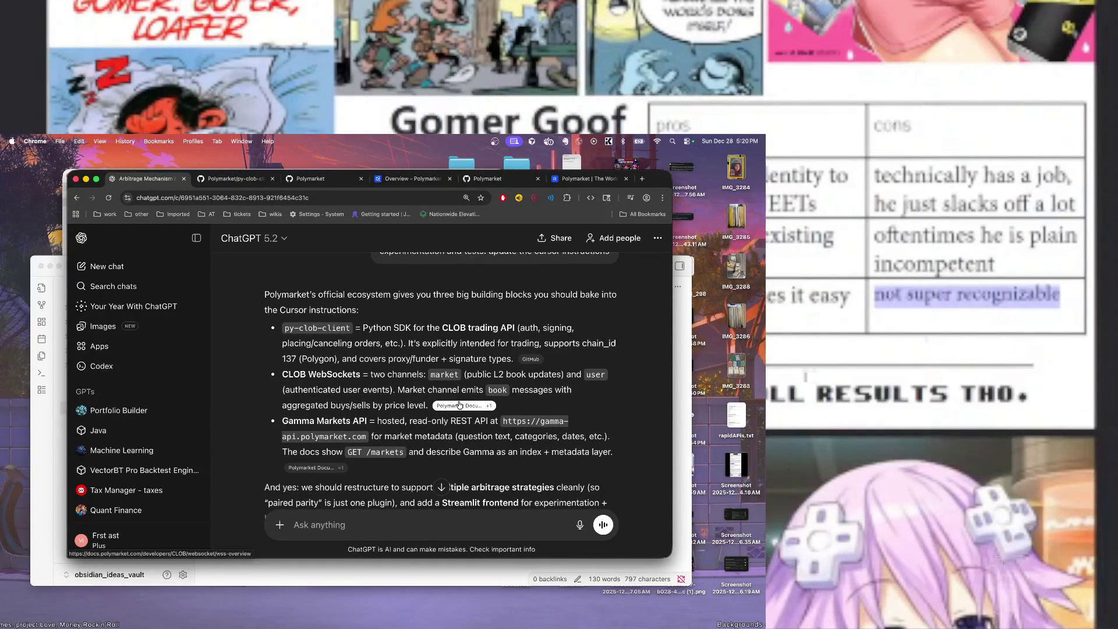
scroll(460, 405, down, 3)
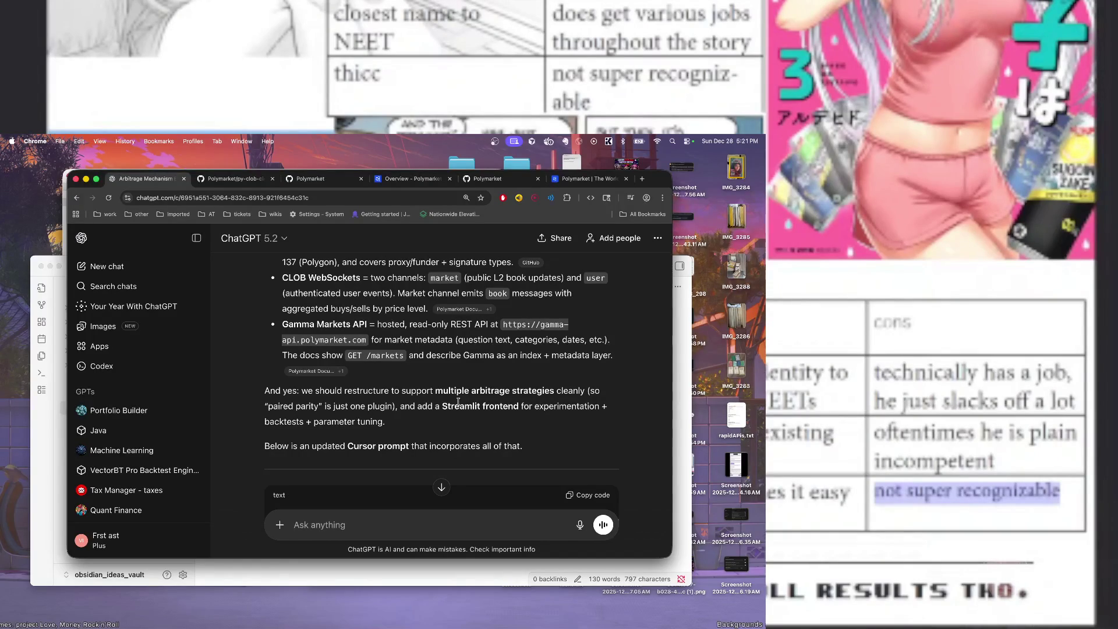
Read down through the updated Cursor prompt's Polymarket surfaces and module listing
scroll(458, 402, down, 3)
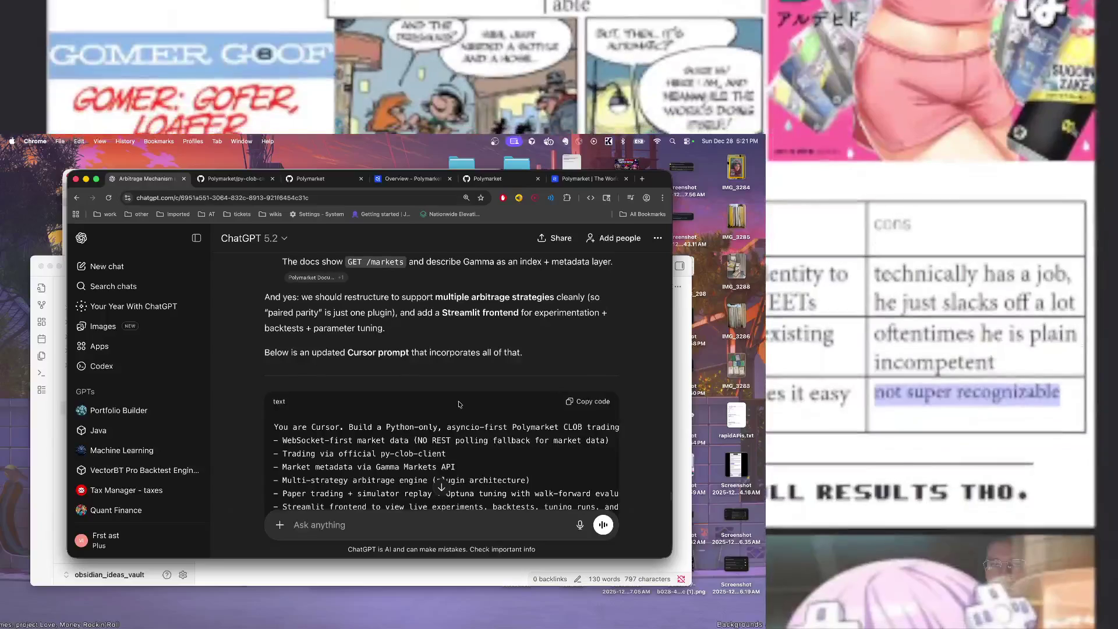
scroll(459, 403, down, 3)
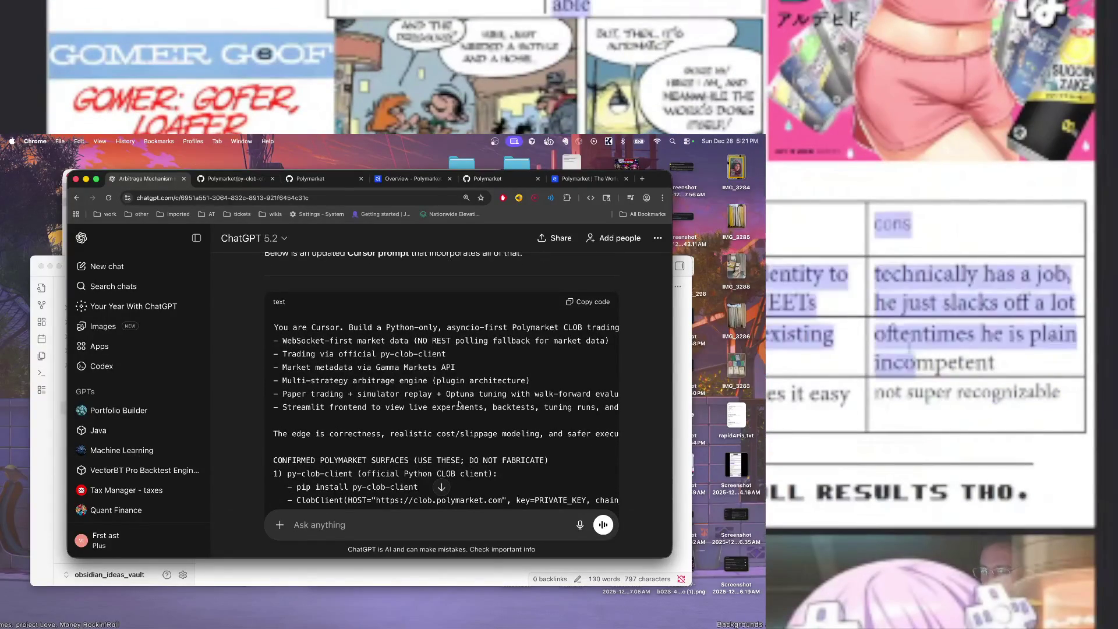
scroll(459, 404, down, 1)
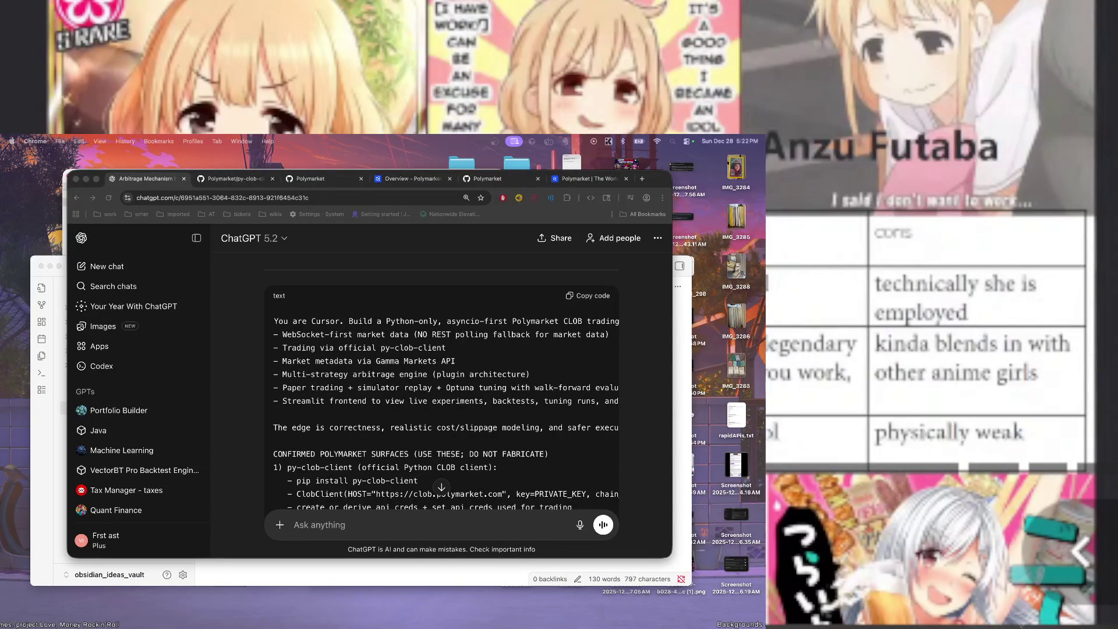
double_click(927, 310)
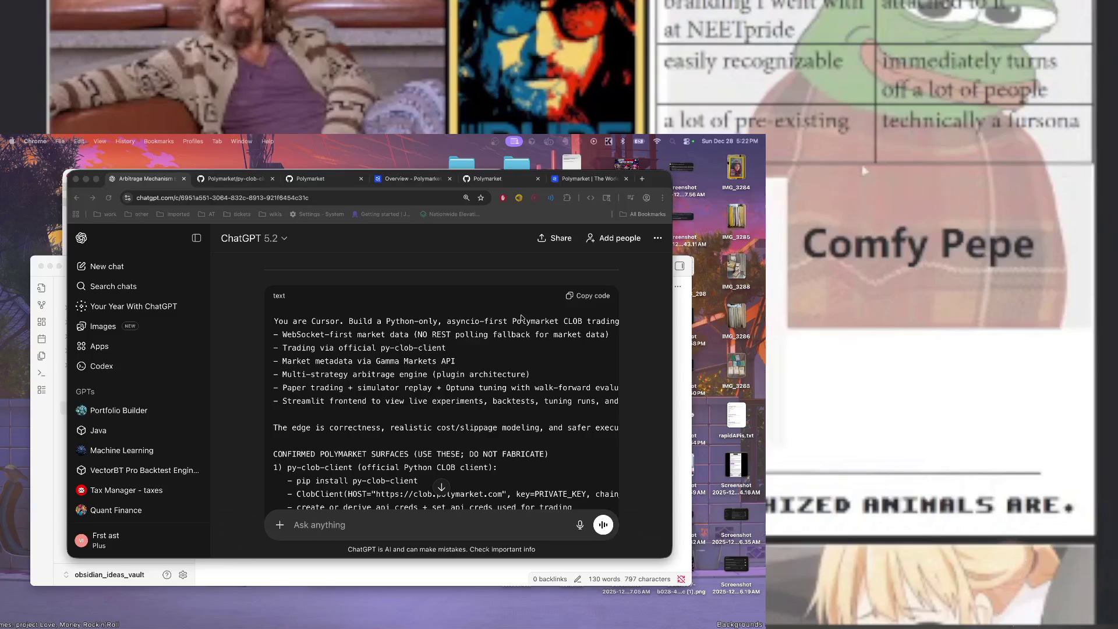
scroll(522, 318, down, 1)
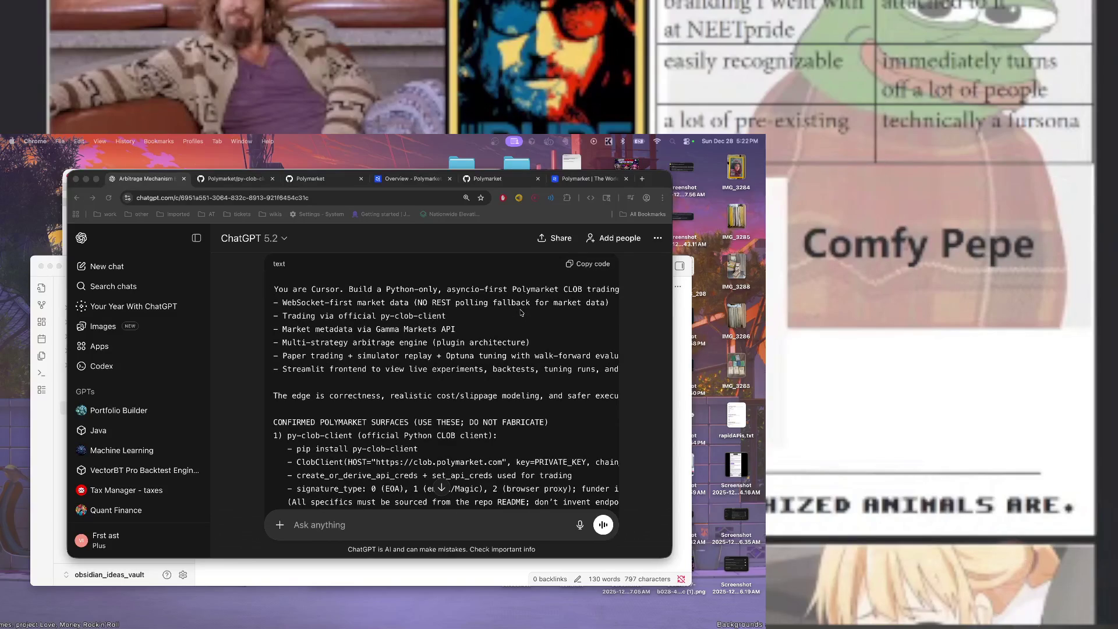
scroll(522, 313, down, 2)
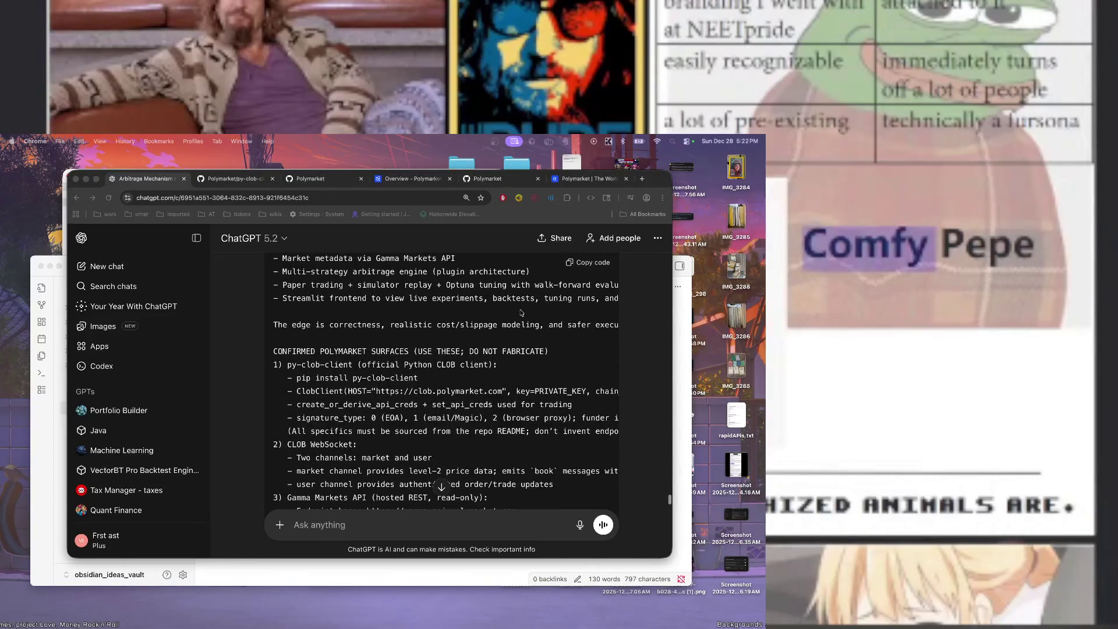
scroll(521, 312, down, 10)
scroll(521, 313, down, 10)
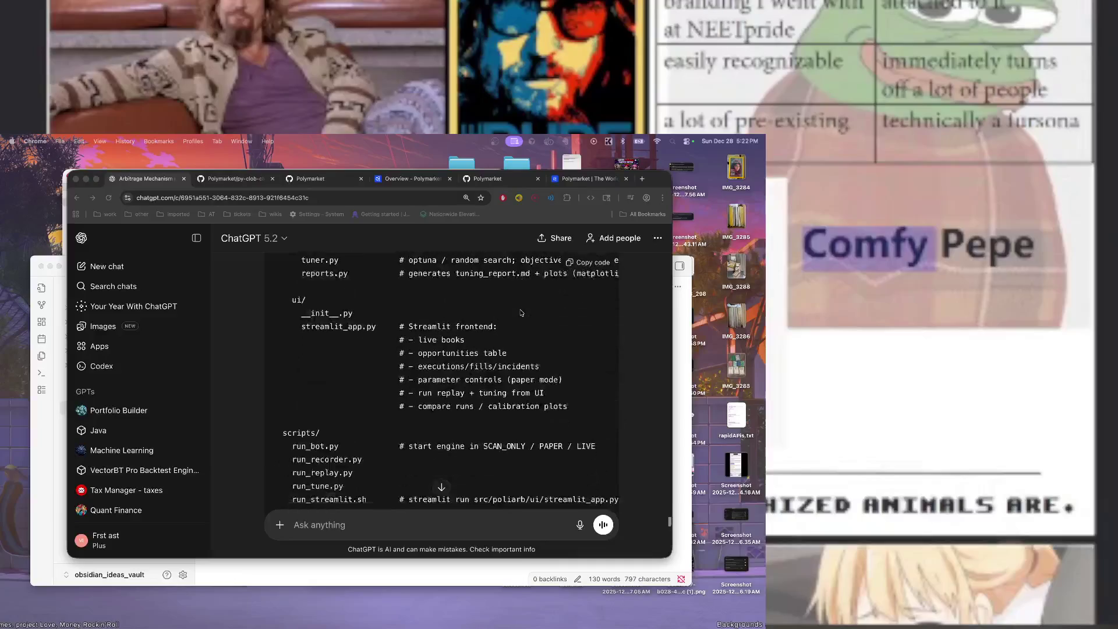
scroll(522, 313, down, 5)
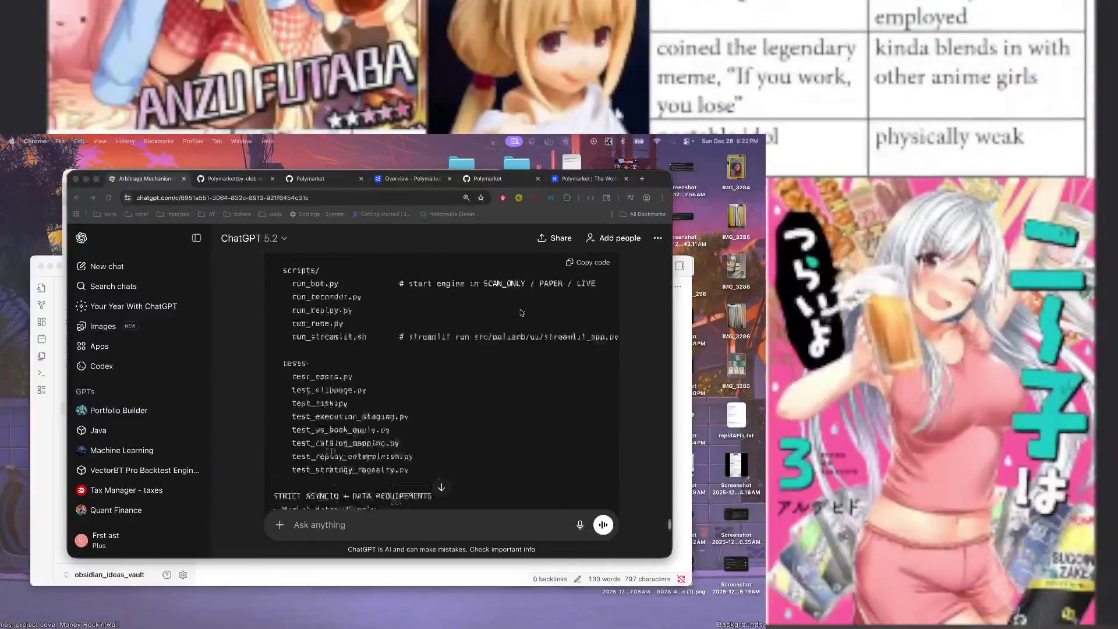
Review the prompt code block again and copy the whole updated Cursor prompt
scroll(521, 312, up, 3)
scroll(521, 313, down, 2)
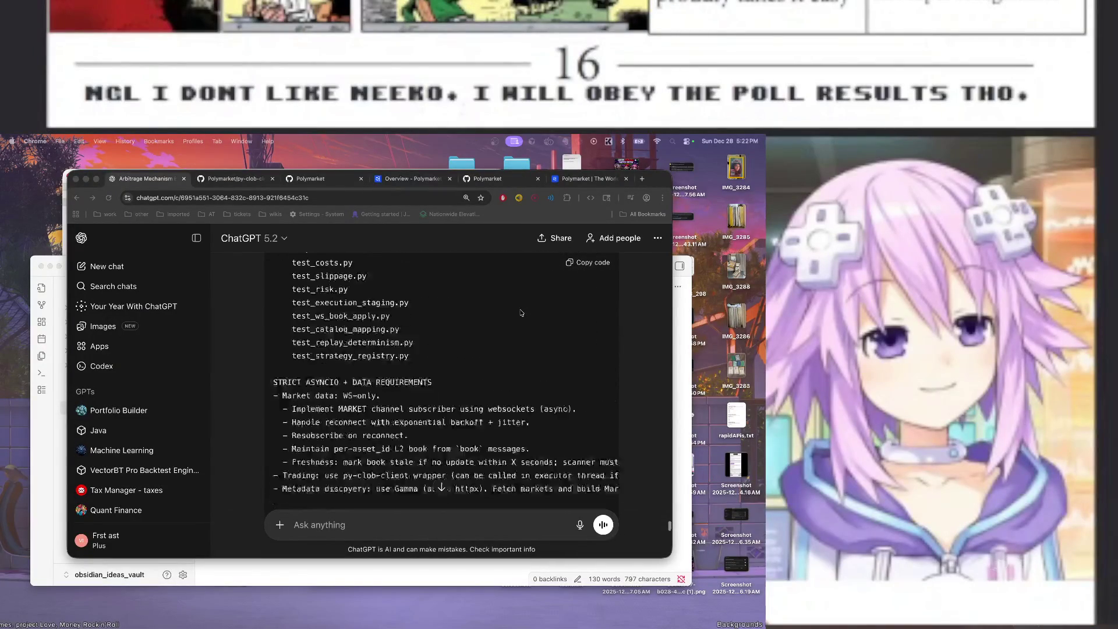
scroll(522, 313, down, 3)
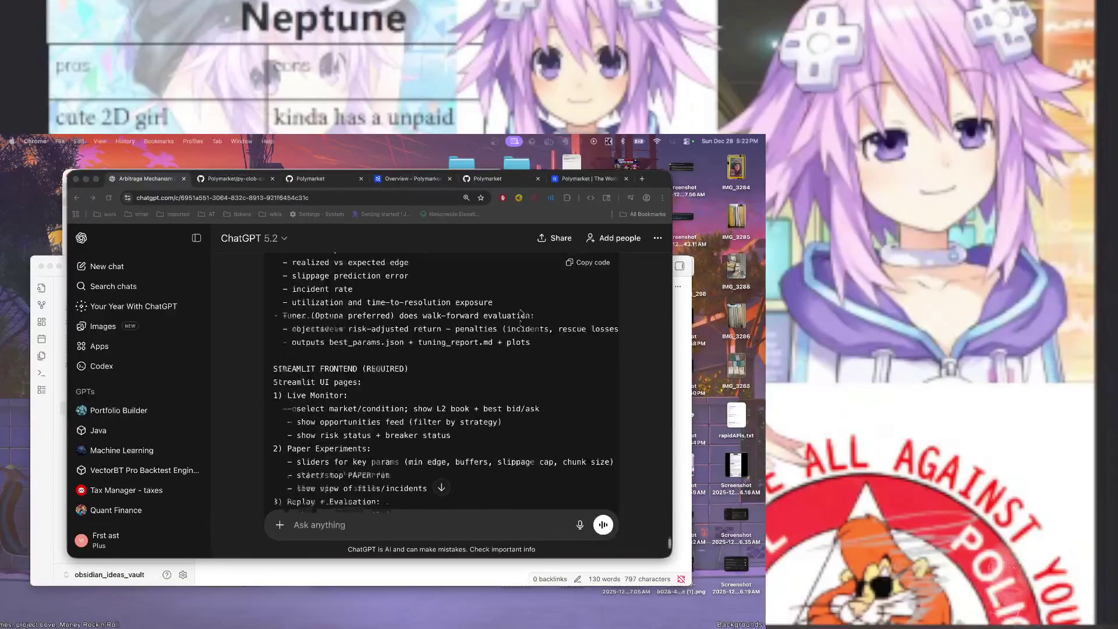
scroll(521, 313, up, 10)
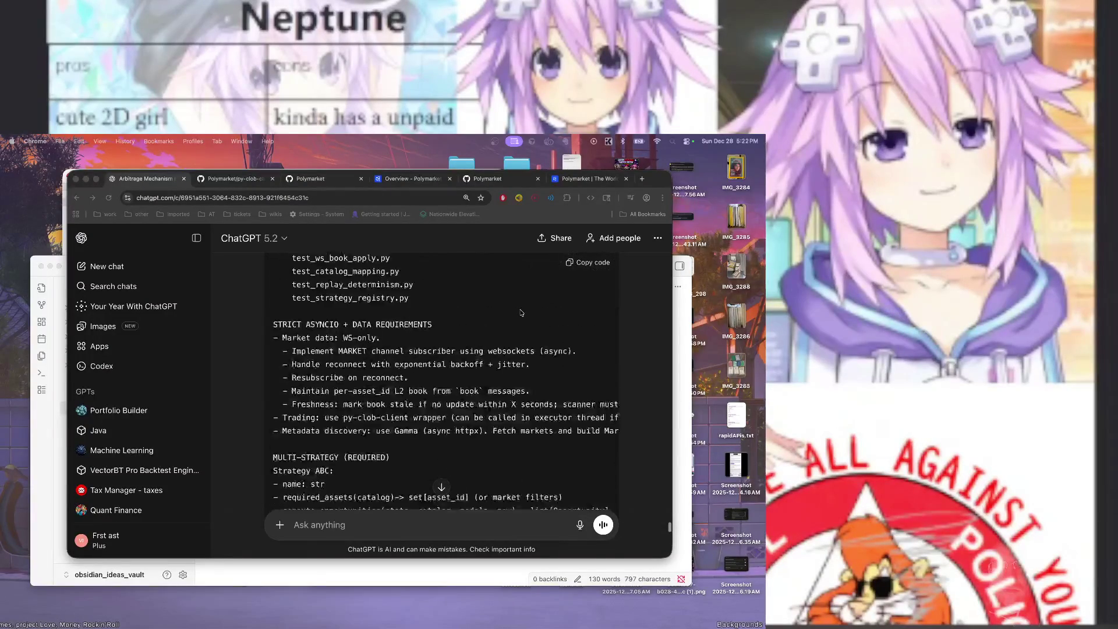
scroll(522, 313, up, 15)
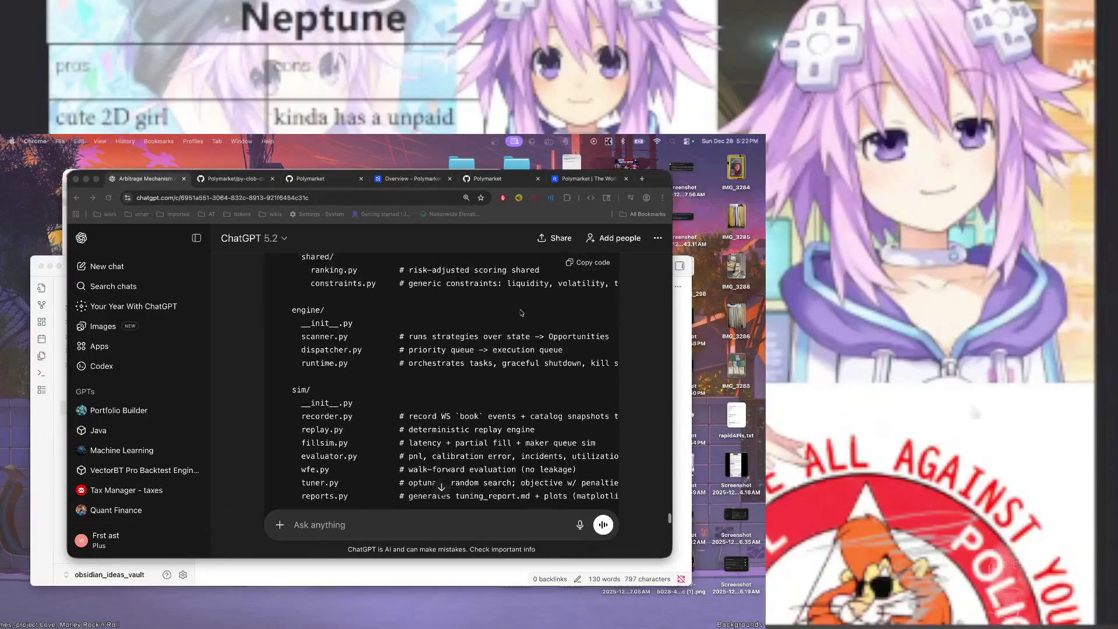
scroll(522, 313, up, 15)
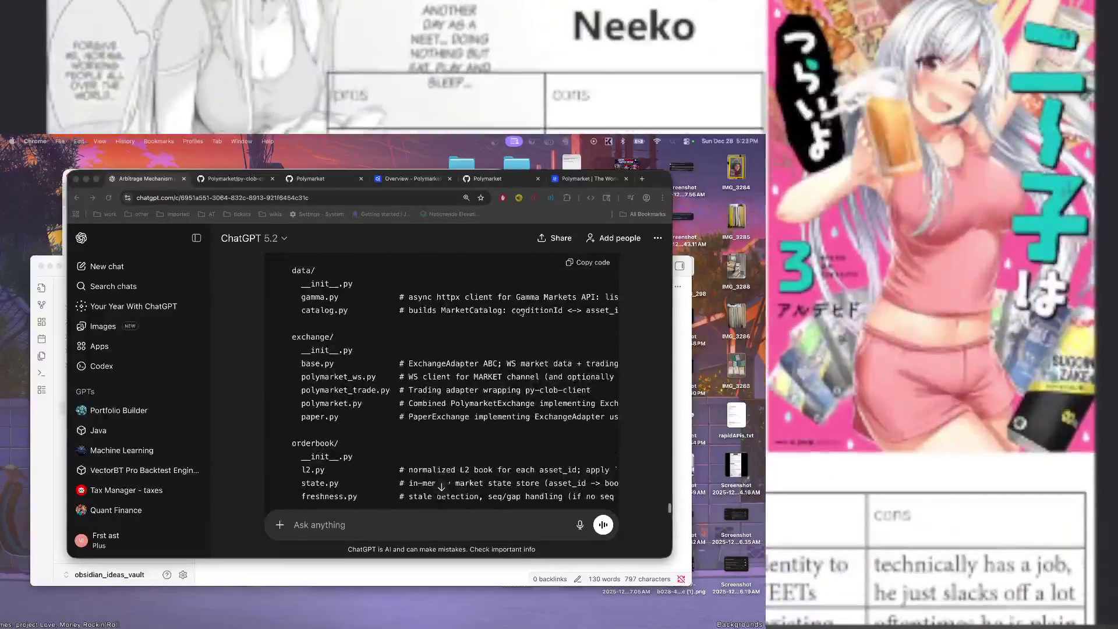
scroll(521, 313, up, 15)
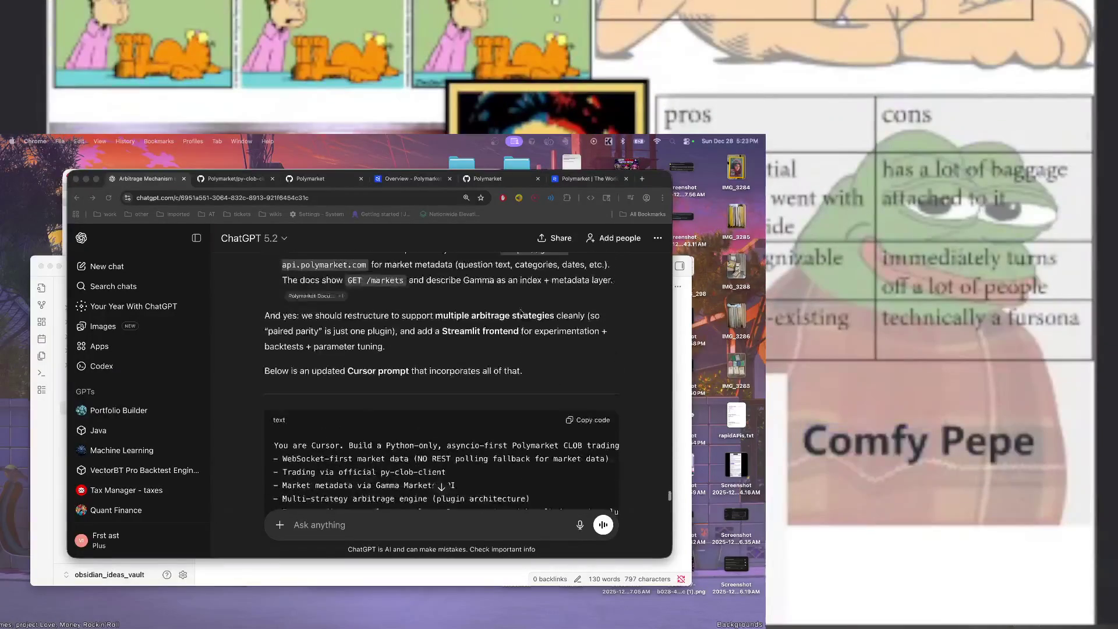
scroll(521, 313, down, 3)
click(564, 298)
click(569, 274)
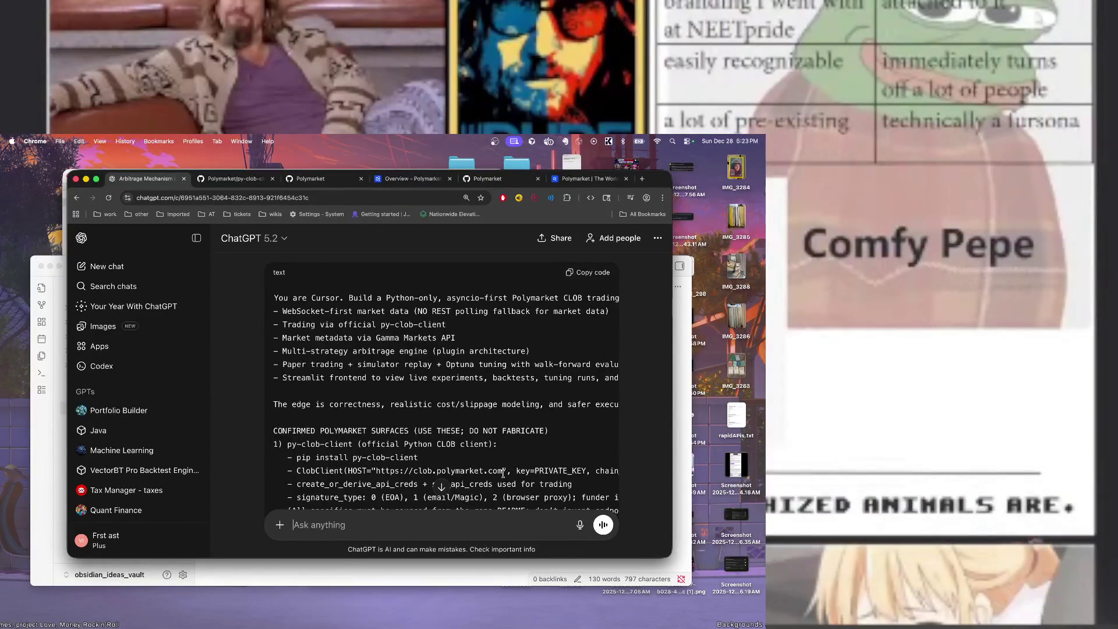
Ask ChatGPT to add the original arb algo plus two more algorithms and update instructions, then stop the reply
text(add two more )
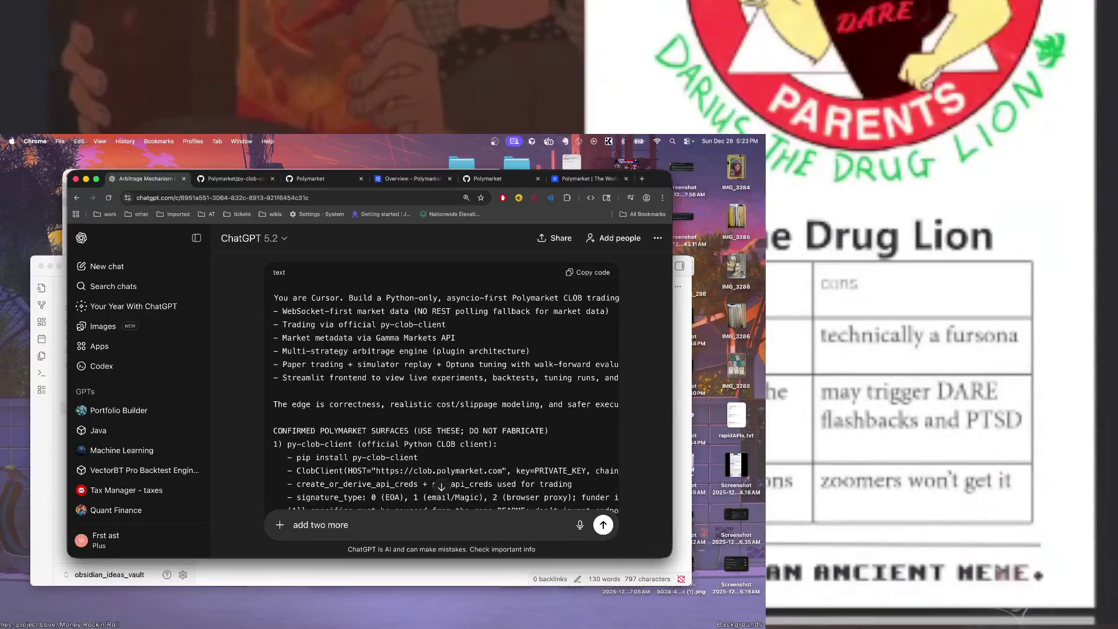
text(algor)
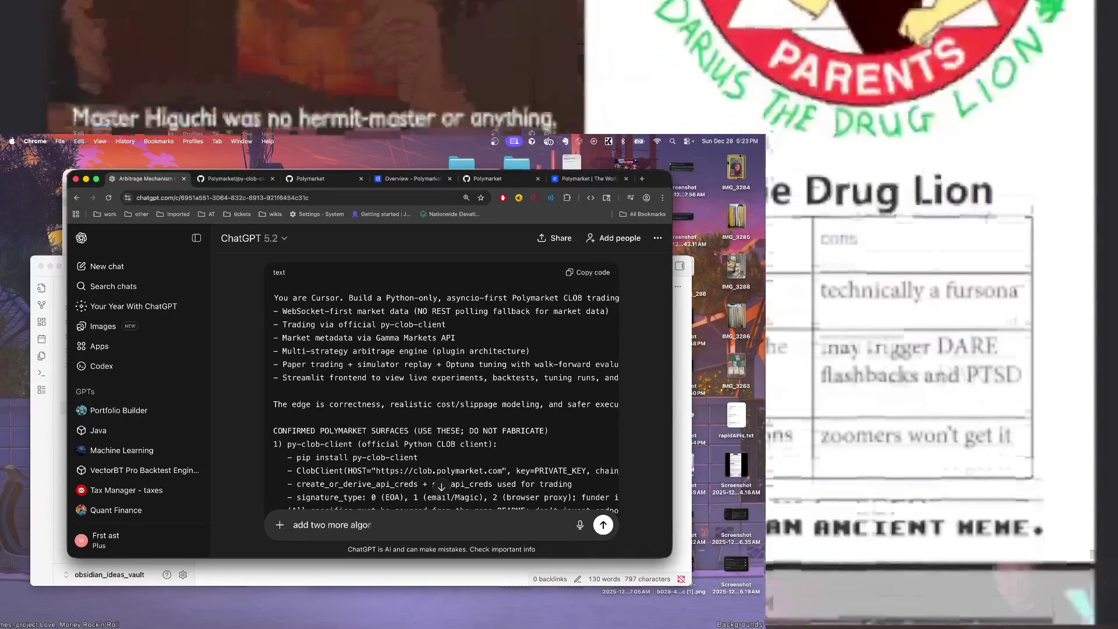
text(ithms to the ins)
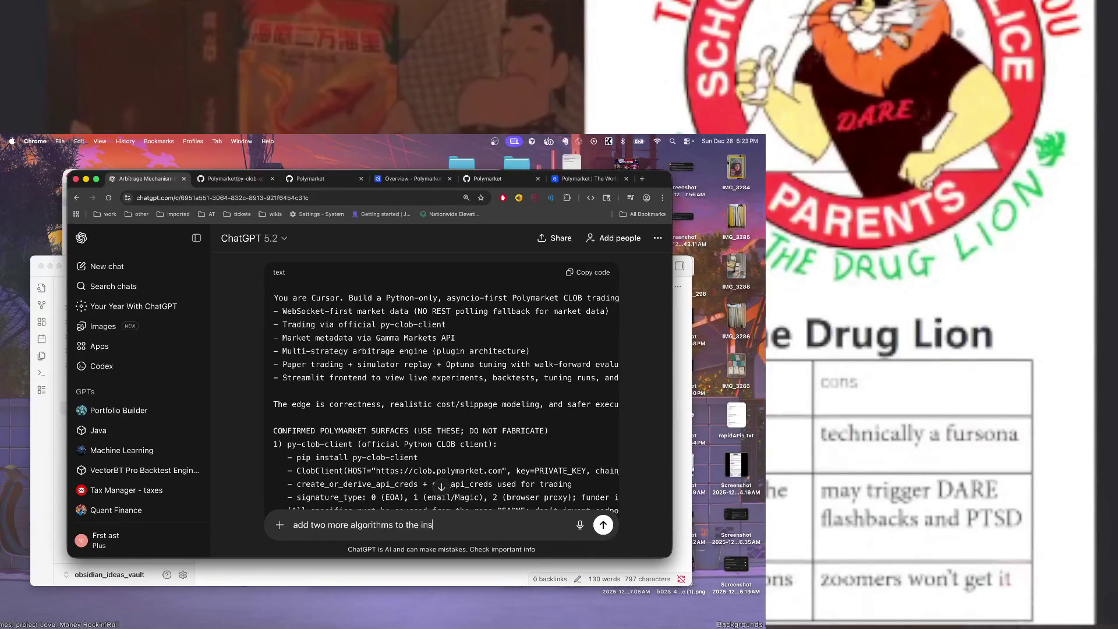
text(tructions. th)
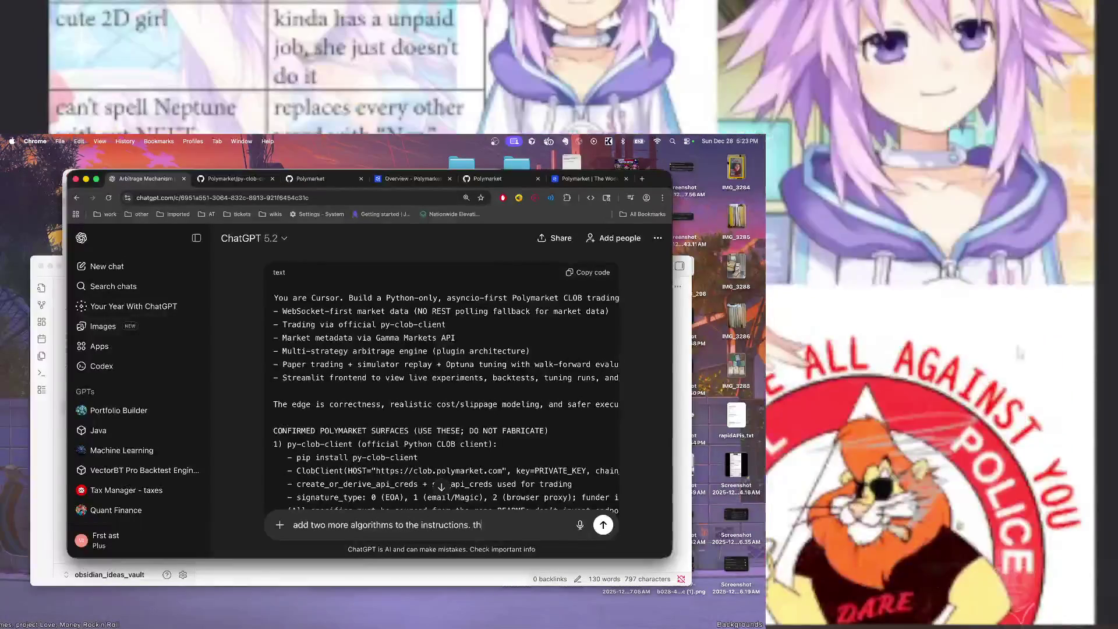
text(e orginal arb)
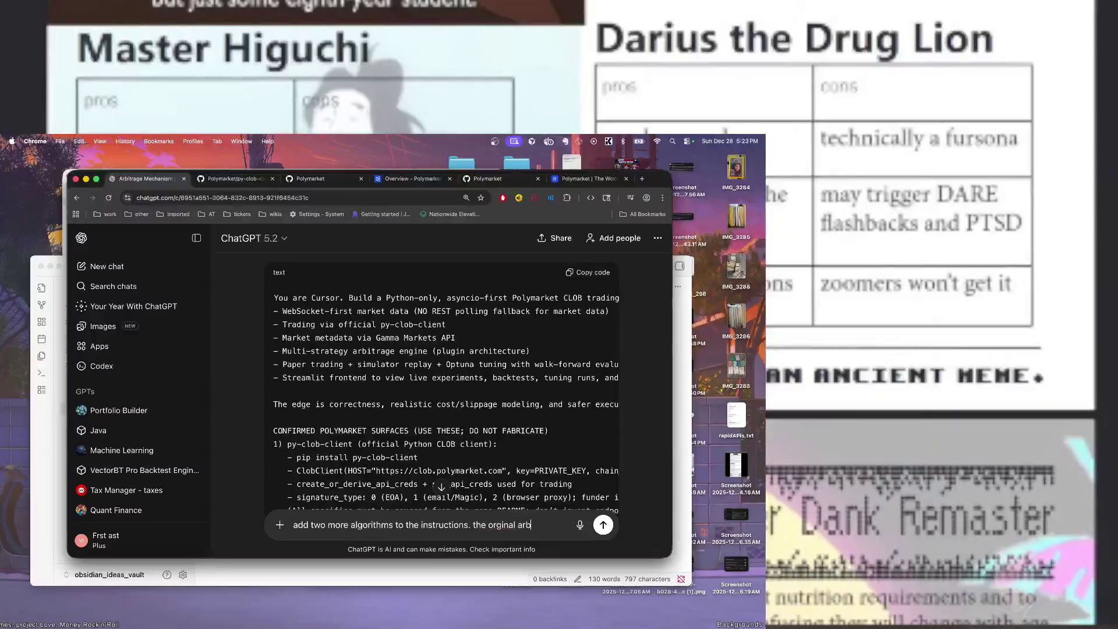
text( algo and )
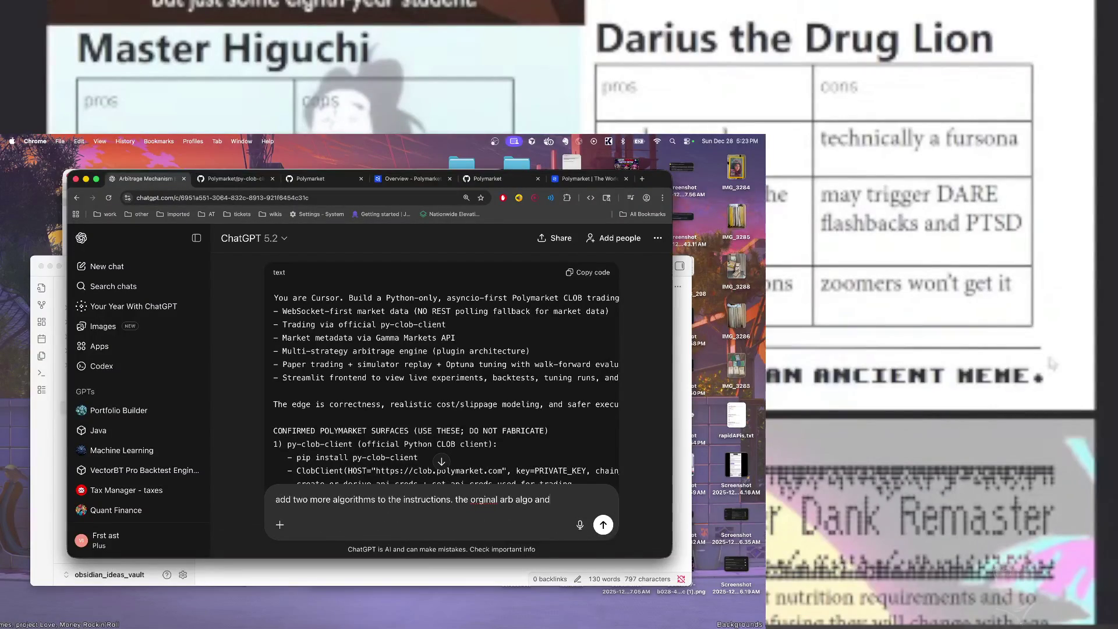
text(two more. structure the directo)
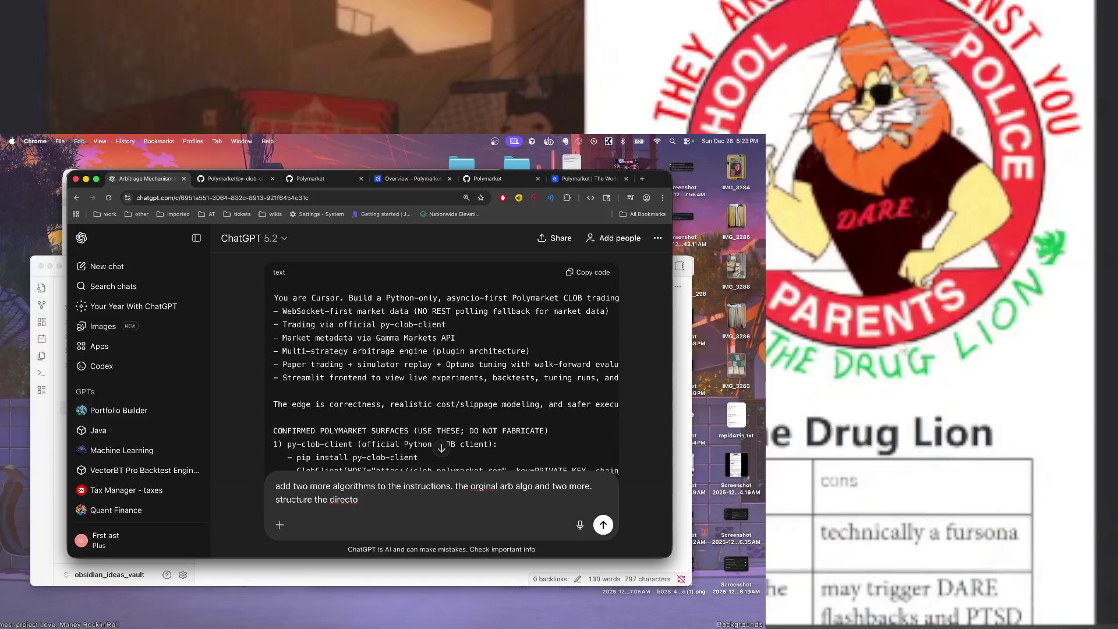
text(and)
drag(388, 500, 315, 491)
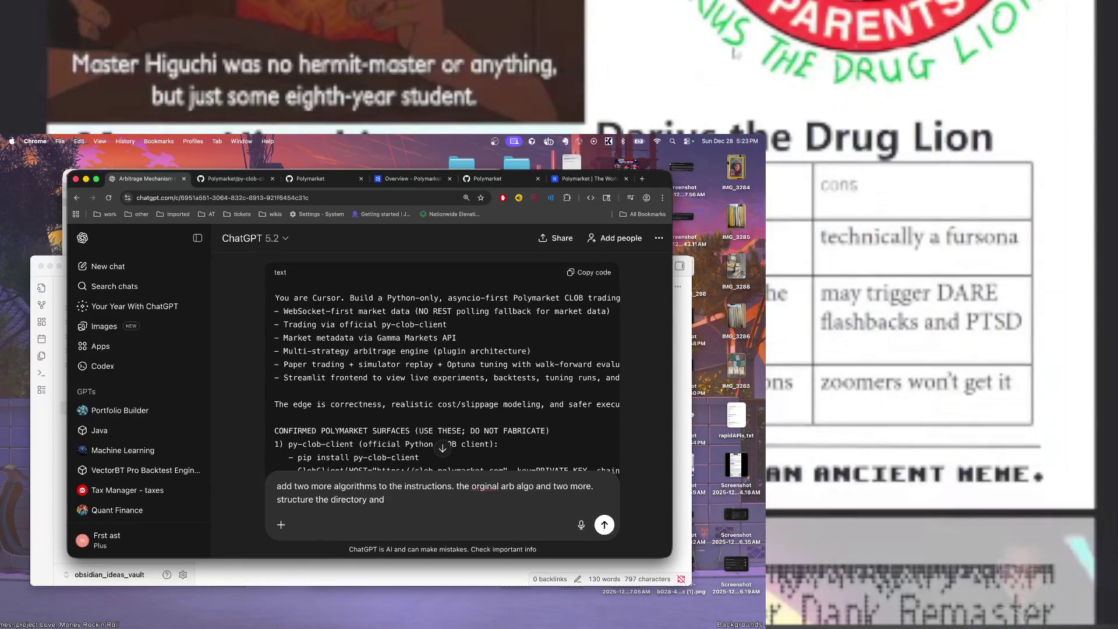
shift+click(274, 498)
text(updateinstructions)
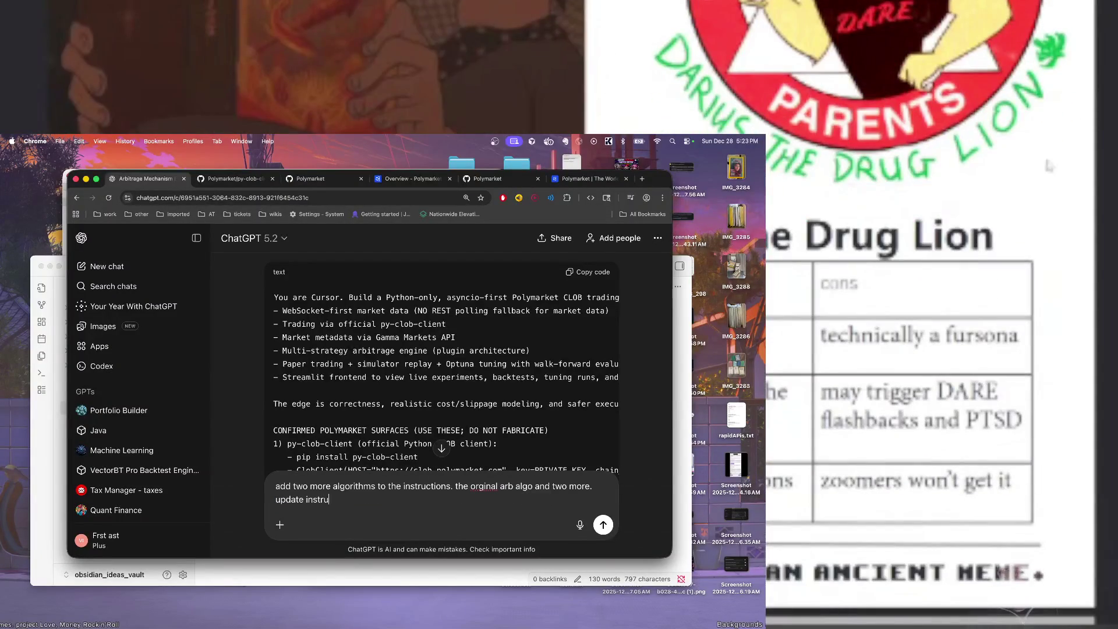
key(Return)
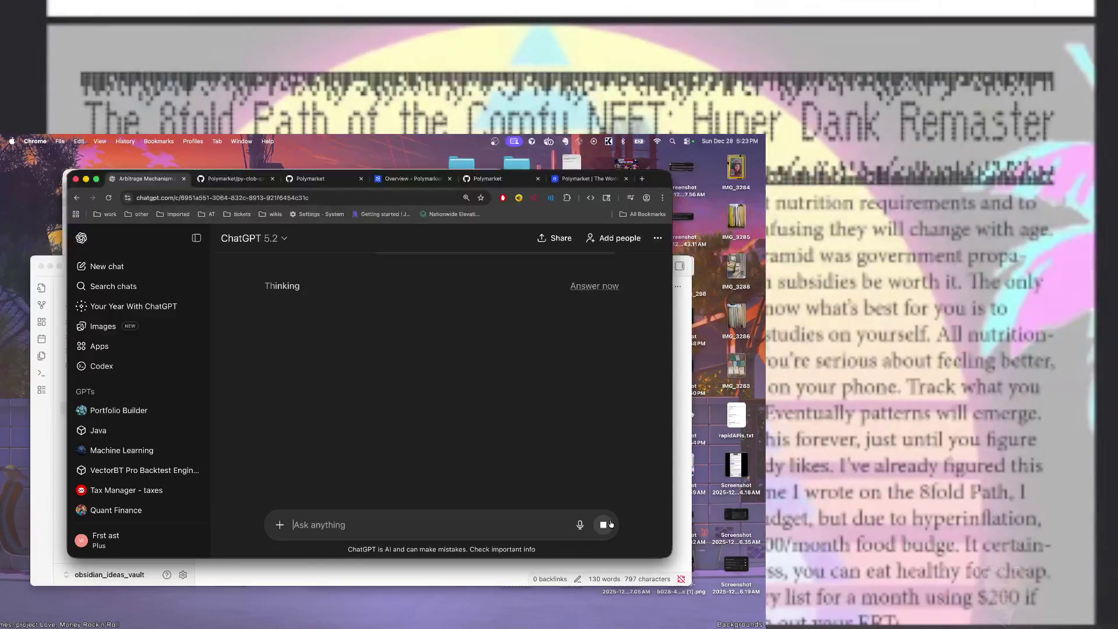
click(609, 525)
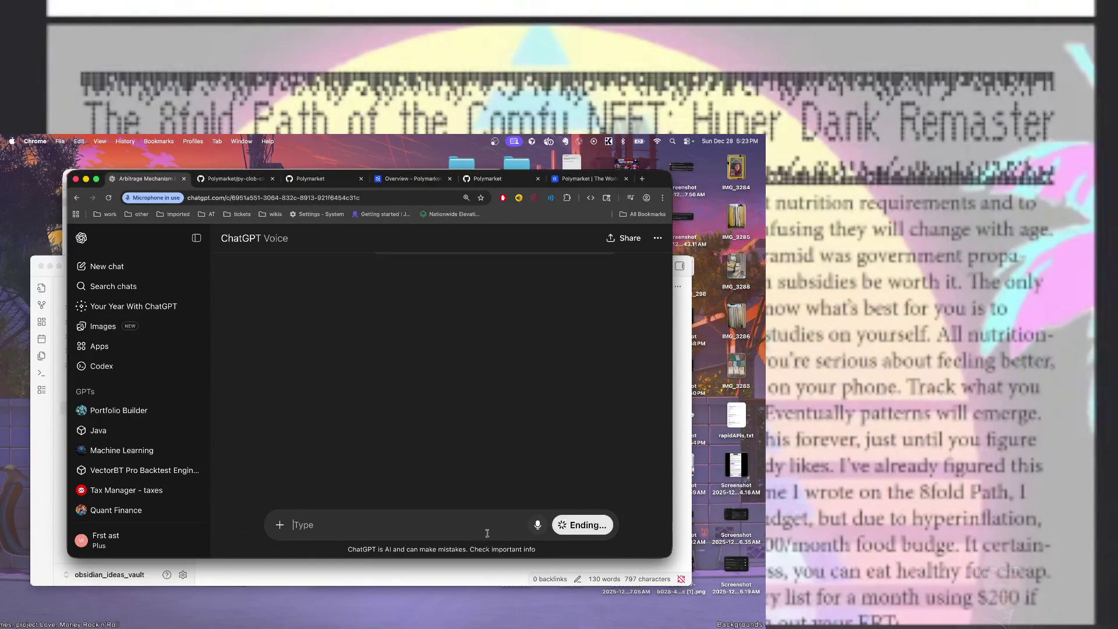
Request deep research on two more Polymarket algorithms to add to the instructions, with references
text(do deep research. find two more algos that c)
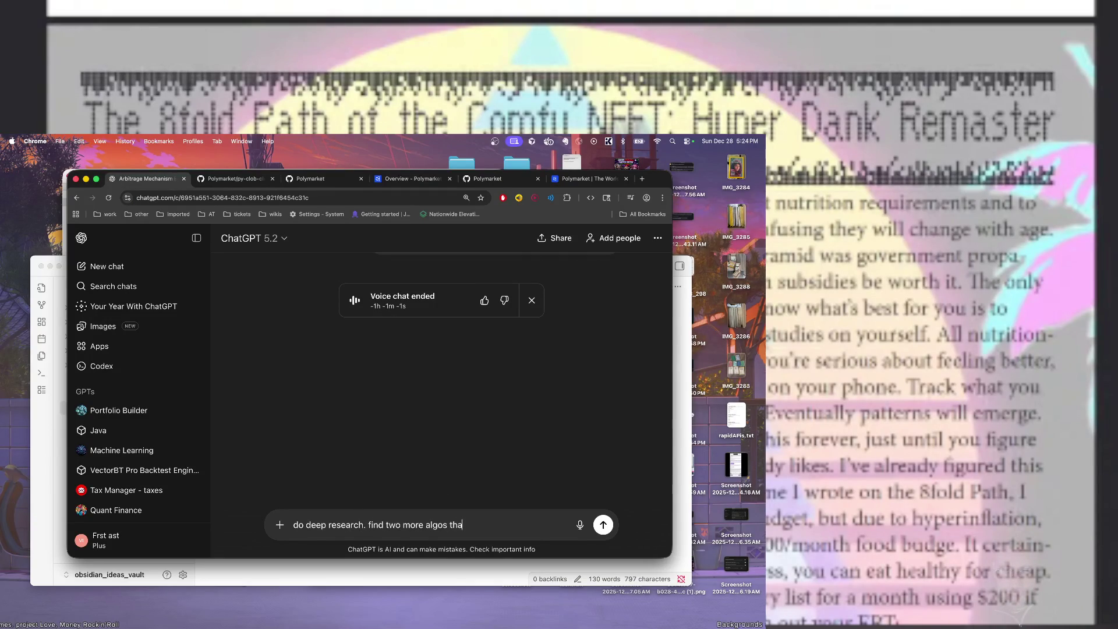
text(ould potentially work )
text(on p)
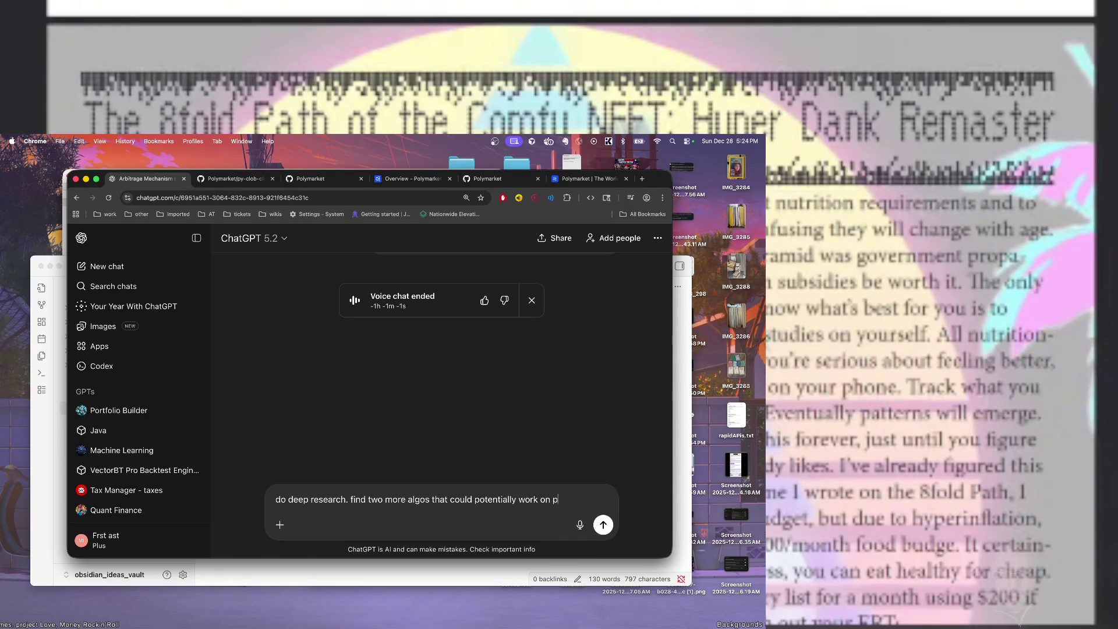
text(olymarket. add )
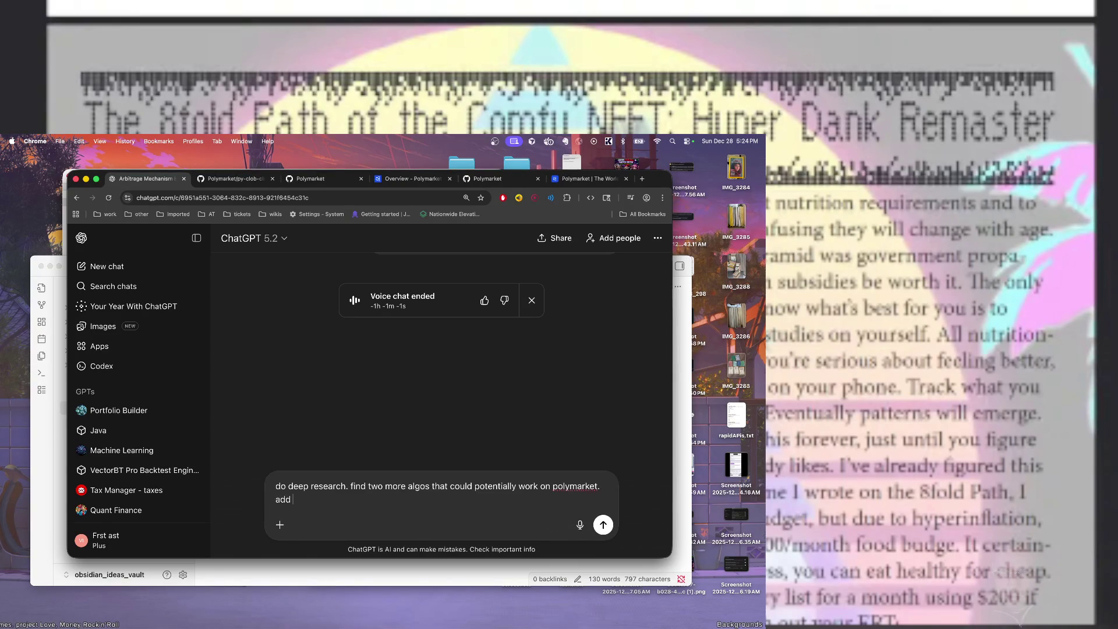
text(them to the isntructions and fiv)
key(BackSpace)
text(give me references for them)
key(Return)
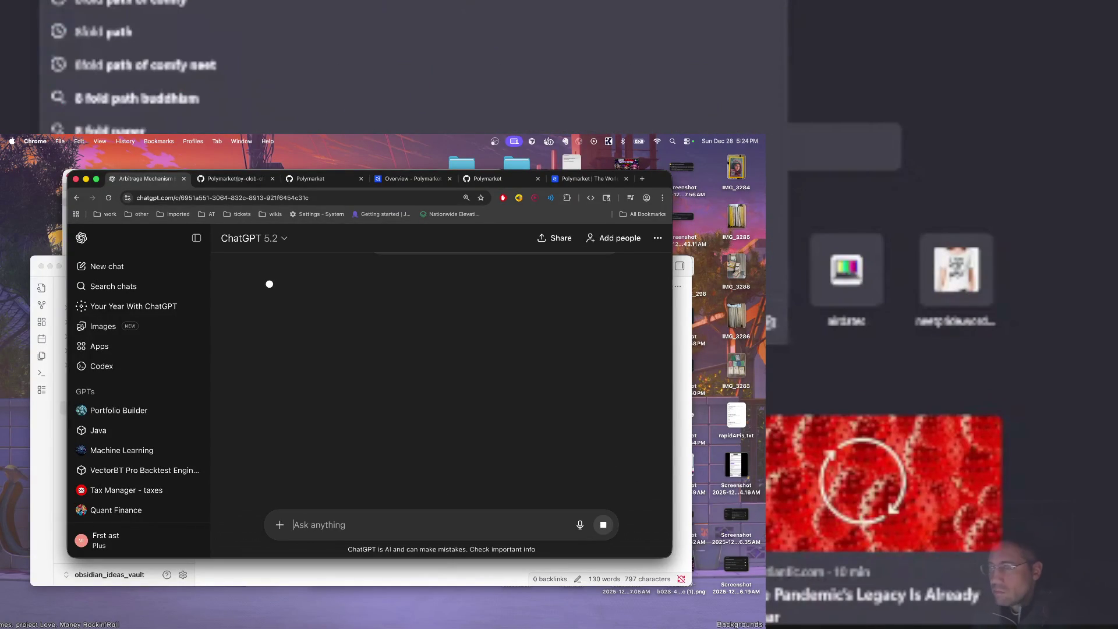
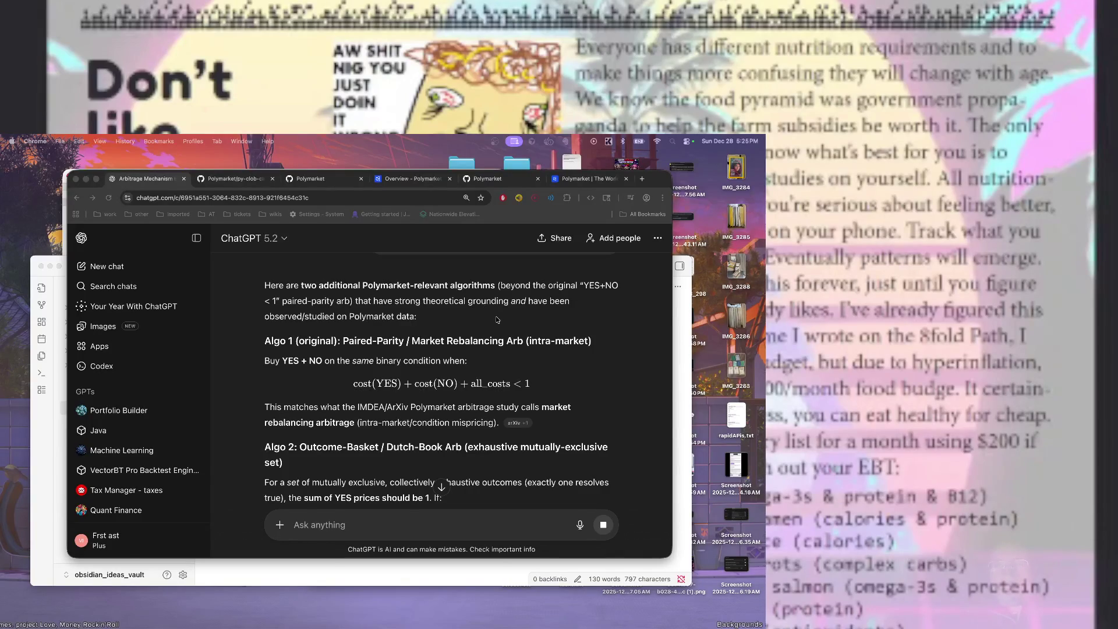
After rereading the earlier reply, ask ChatGPT for the full instructions ('giveme thel instructions')
scroll(501, 318, up, 2)
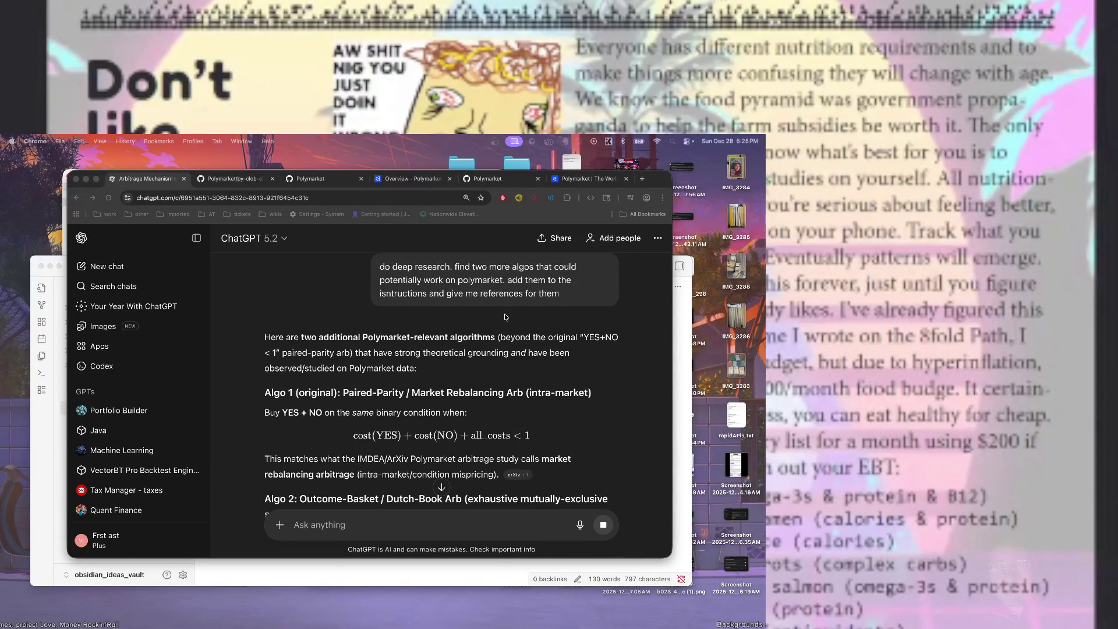
click(505, 316)
scroll(524, 309, down, 1)
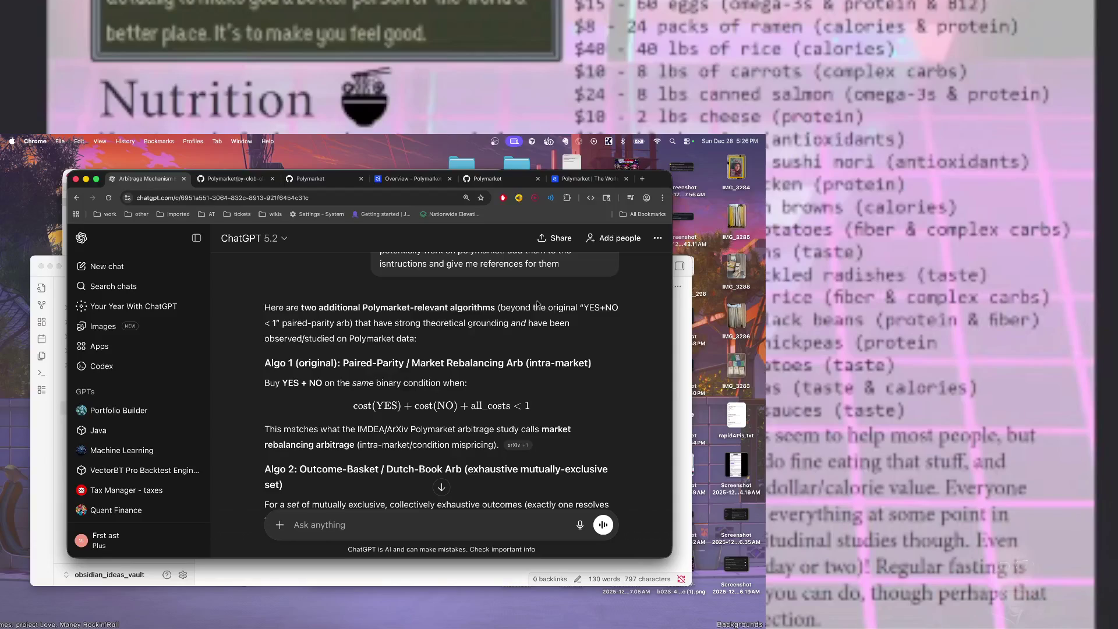
scroll(481, 363, down, 10)
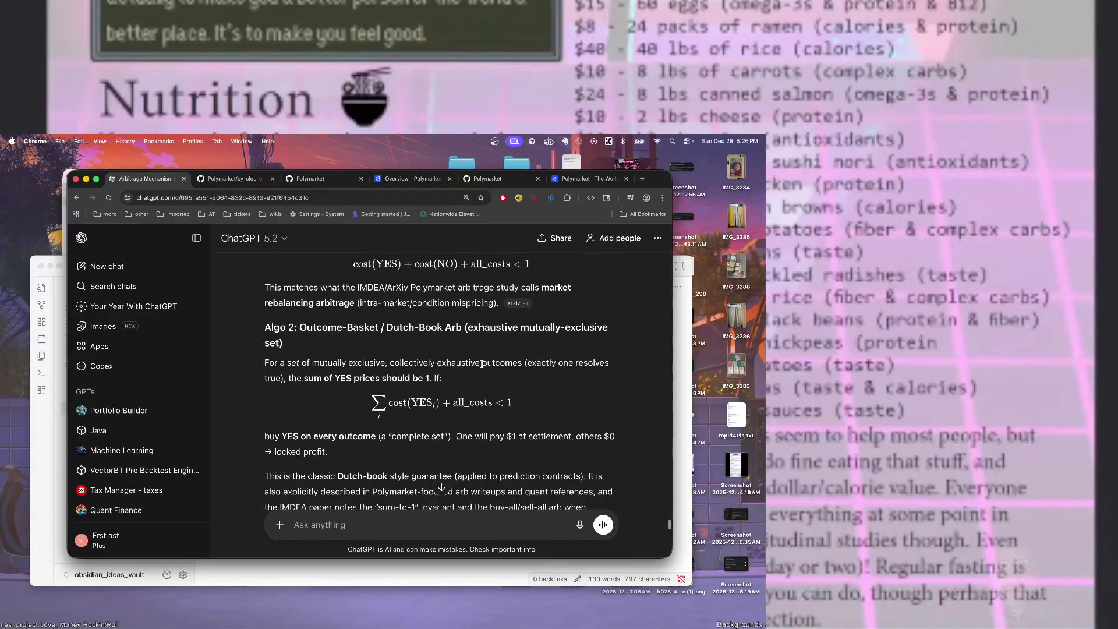
scroll(481, 363, down, 1)
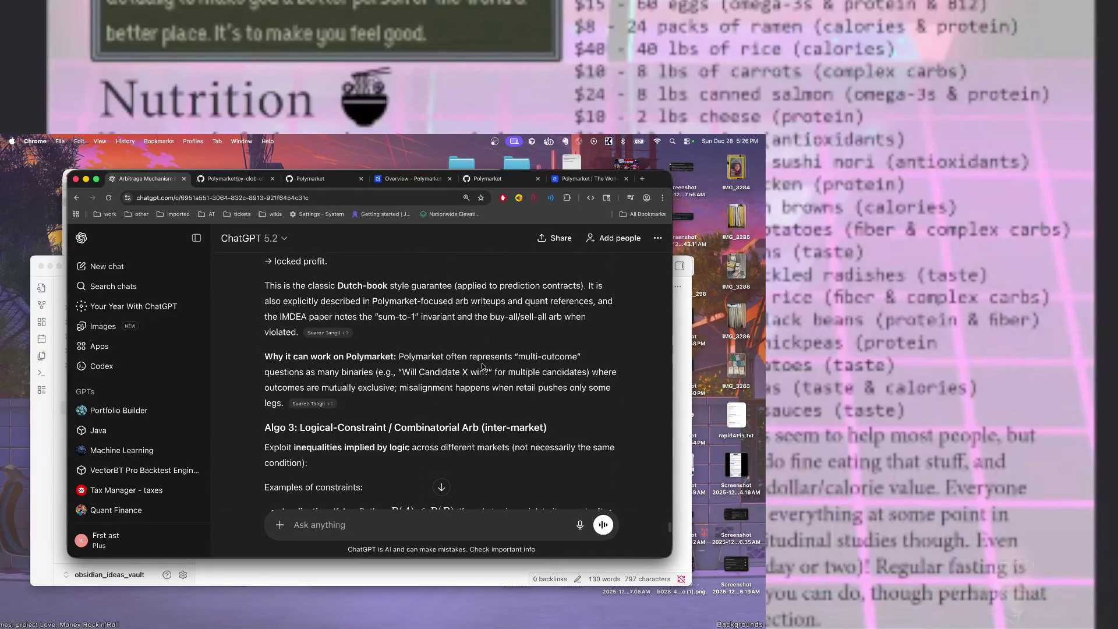
scroll(483, 366, down, 5)
scroll(482, 366, down, 8)
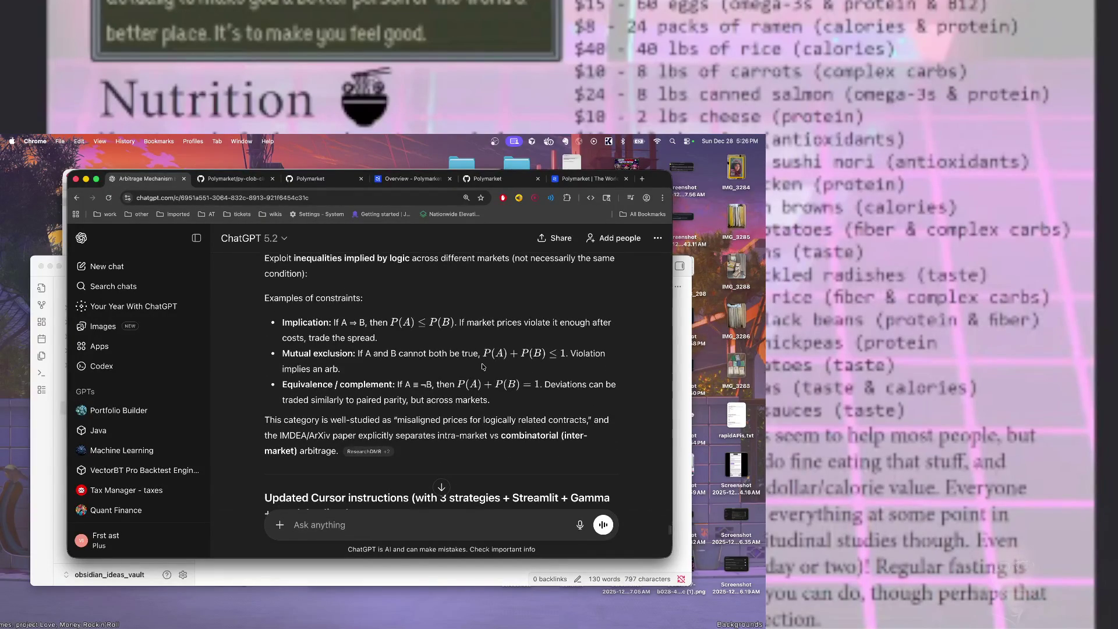
scroll(482, 366, down, 8)
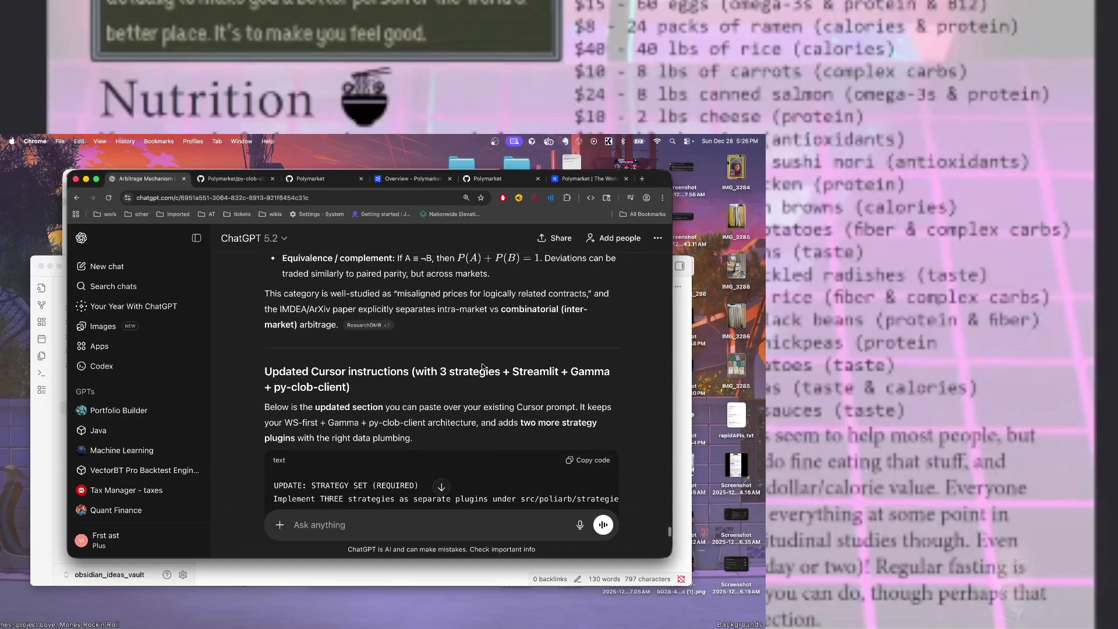
scroll(482, 366, down, 6)
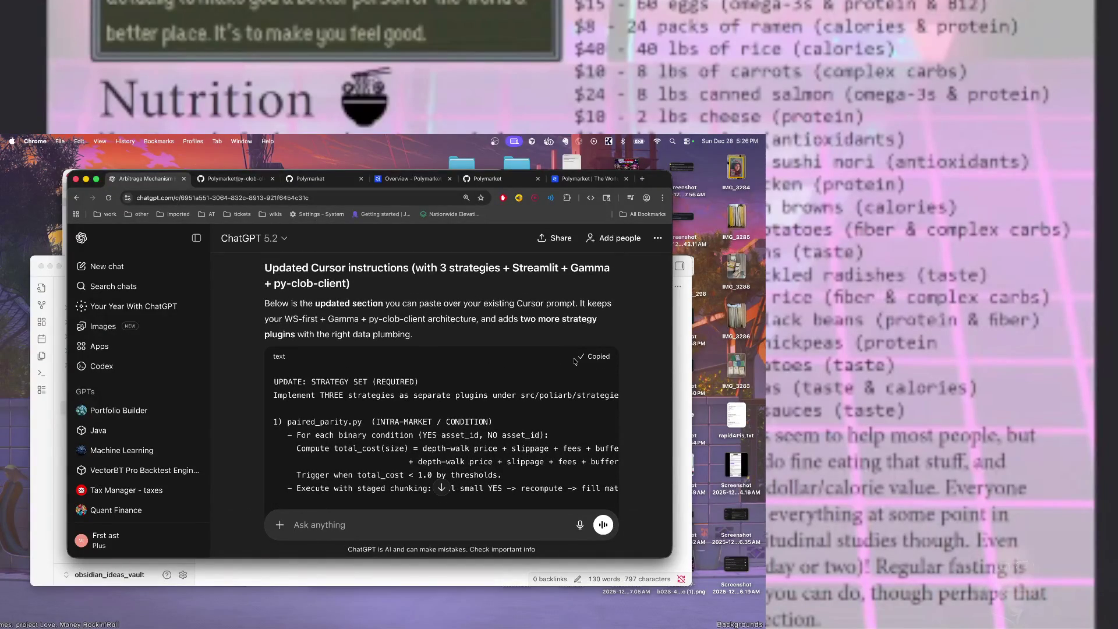
scroll(526, 358, down, 20)
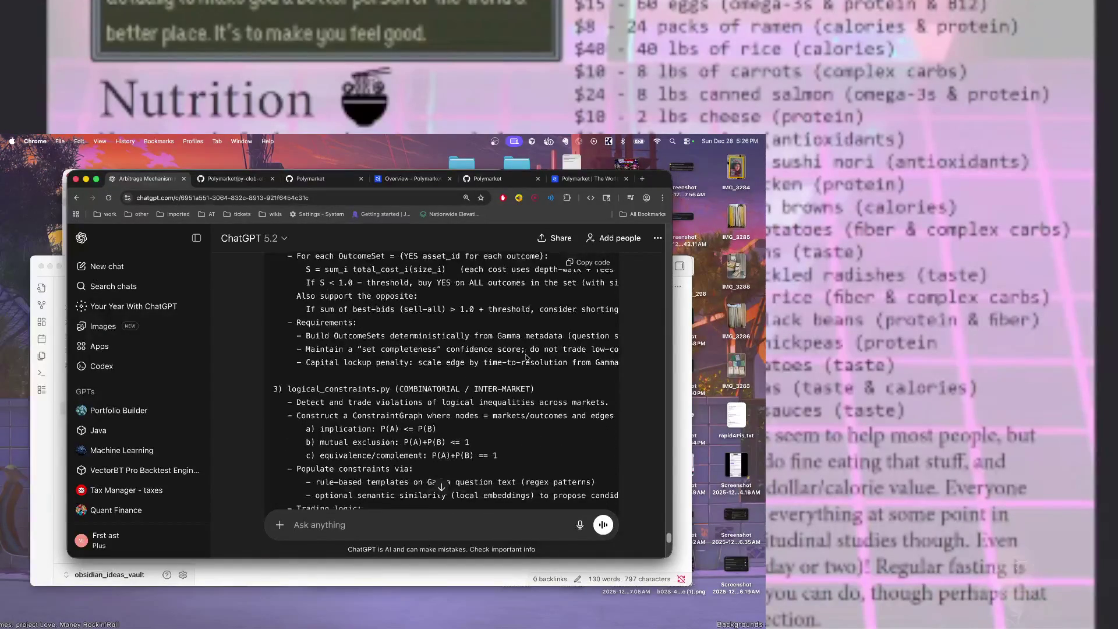
scroll(526, 358, down, 20)
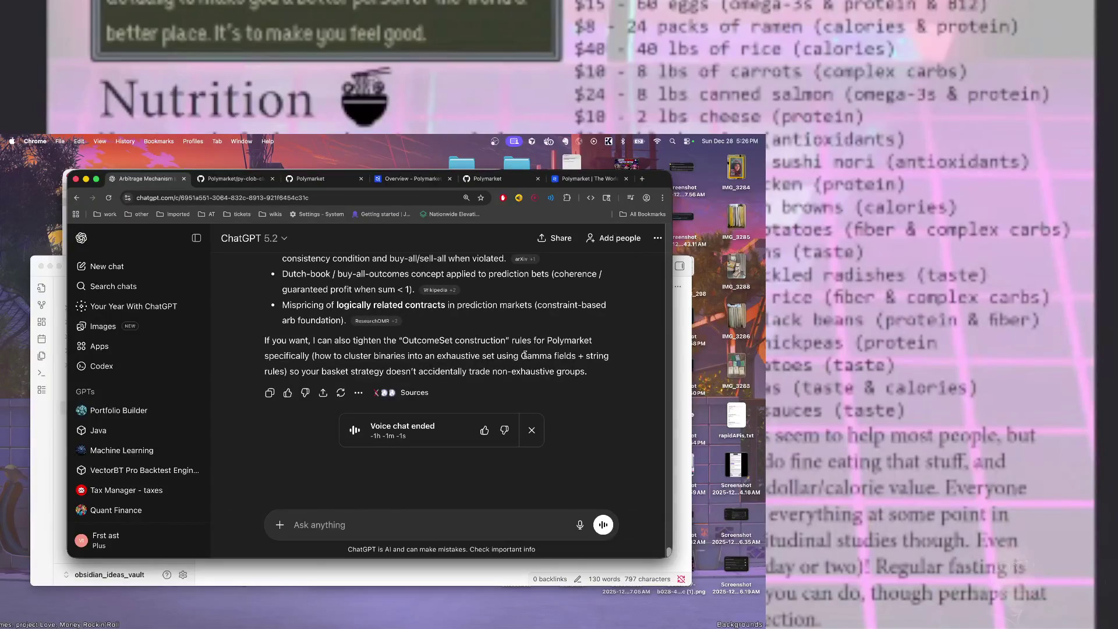
scroll(524, 355, up, 12)
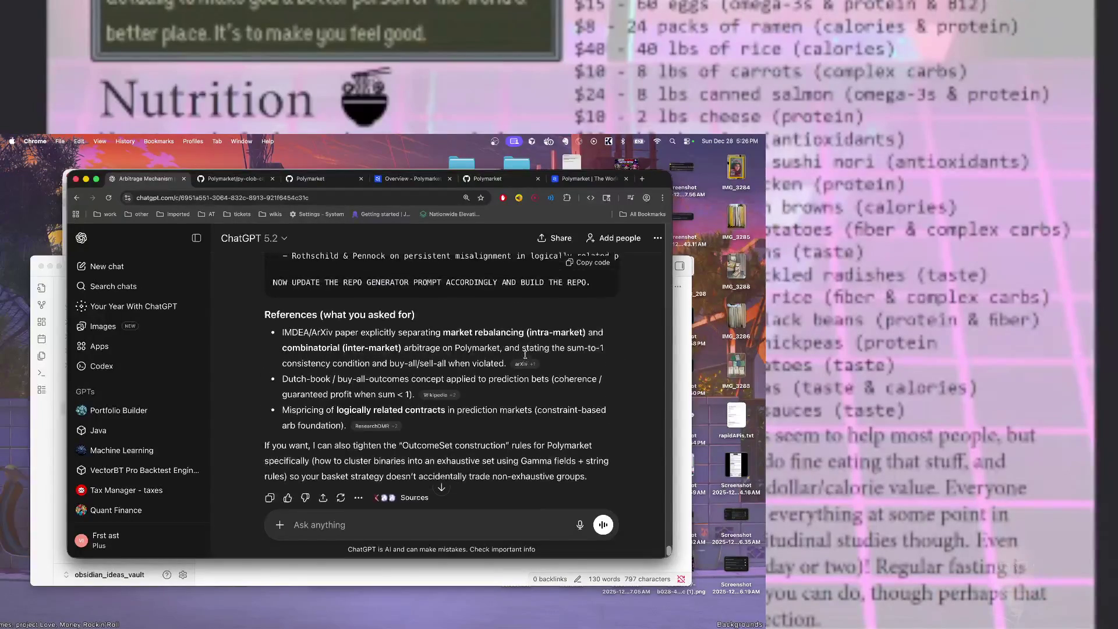
scroll(501, 356, down, 4)
scroll(473, 355, up, 6)
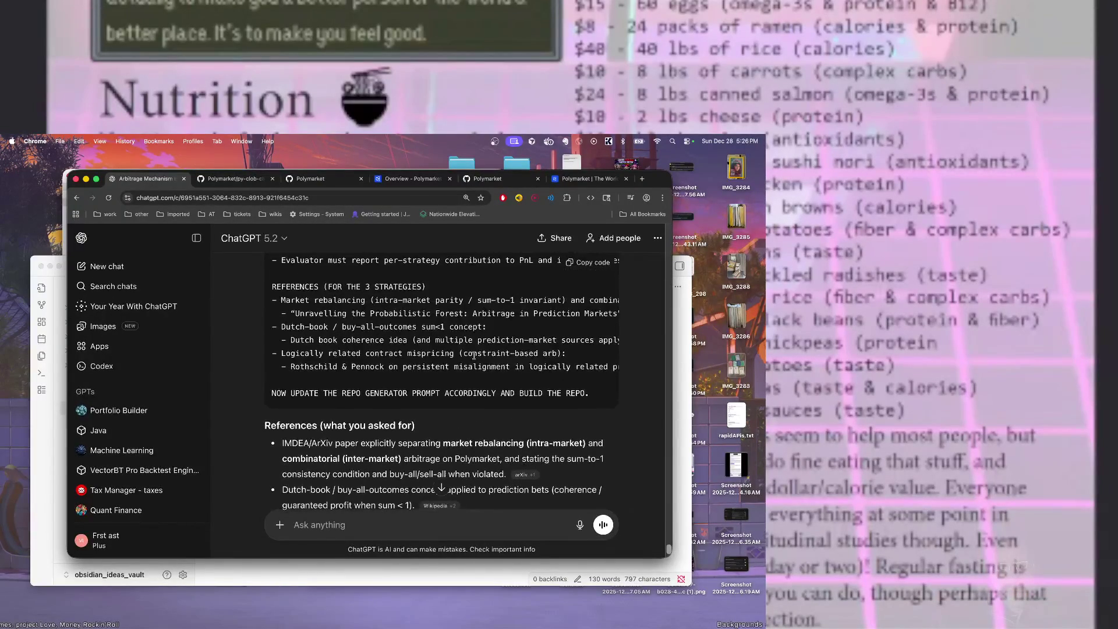
scroll(474, 355, up, 14)
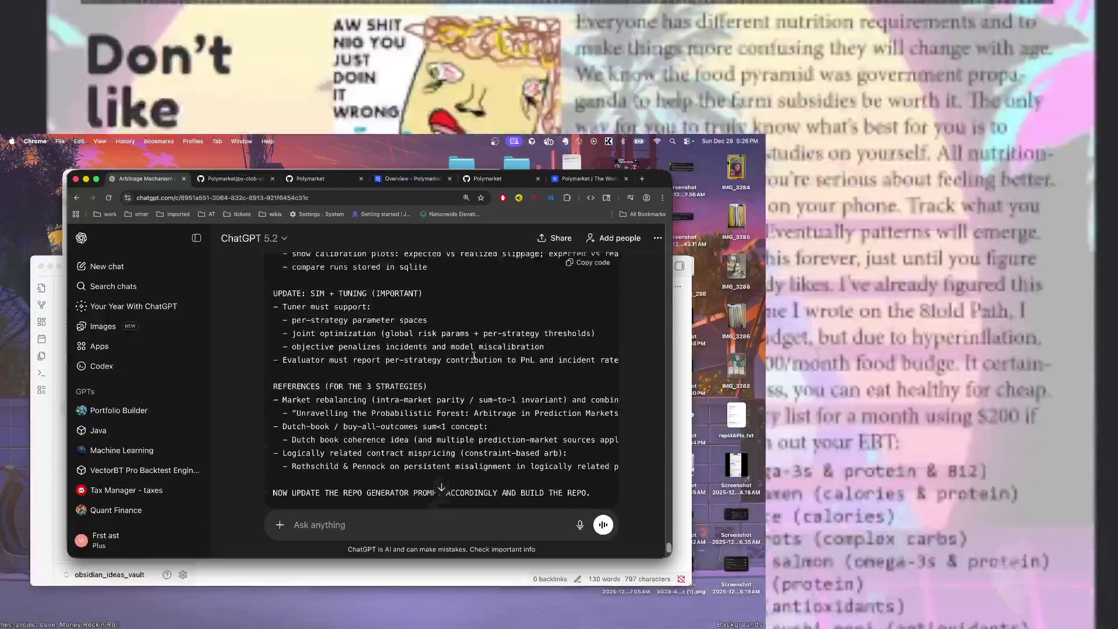
scroll(476, 358, up, 2)
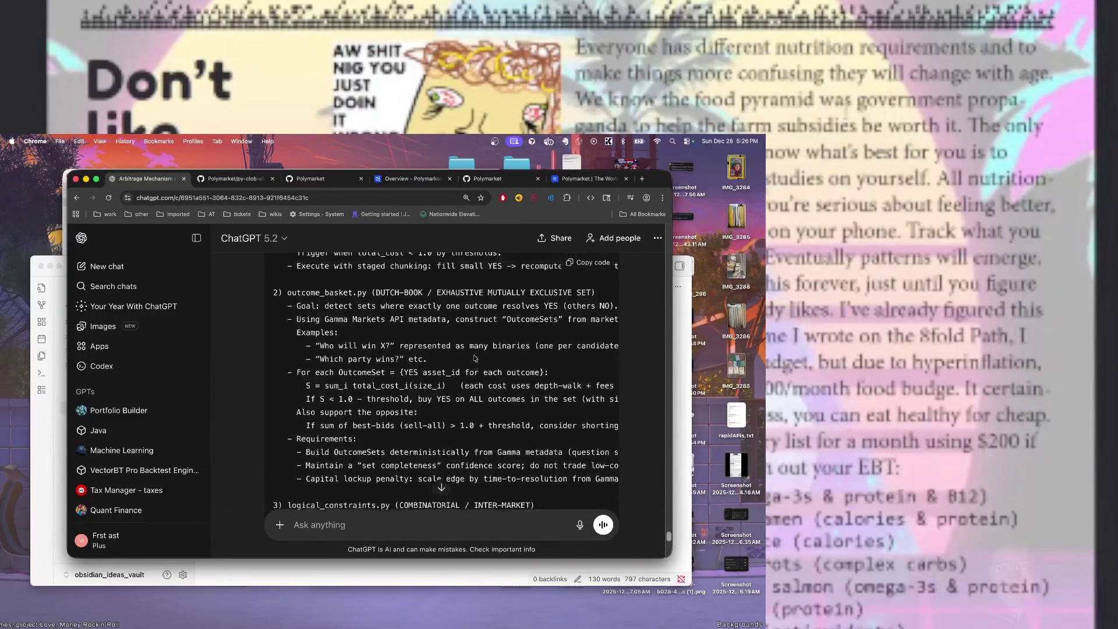
scroll(474, 356, down, 20)
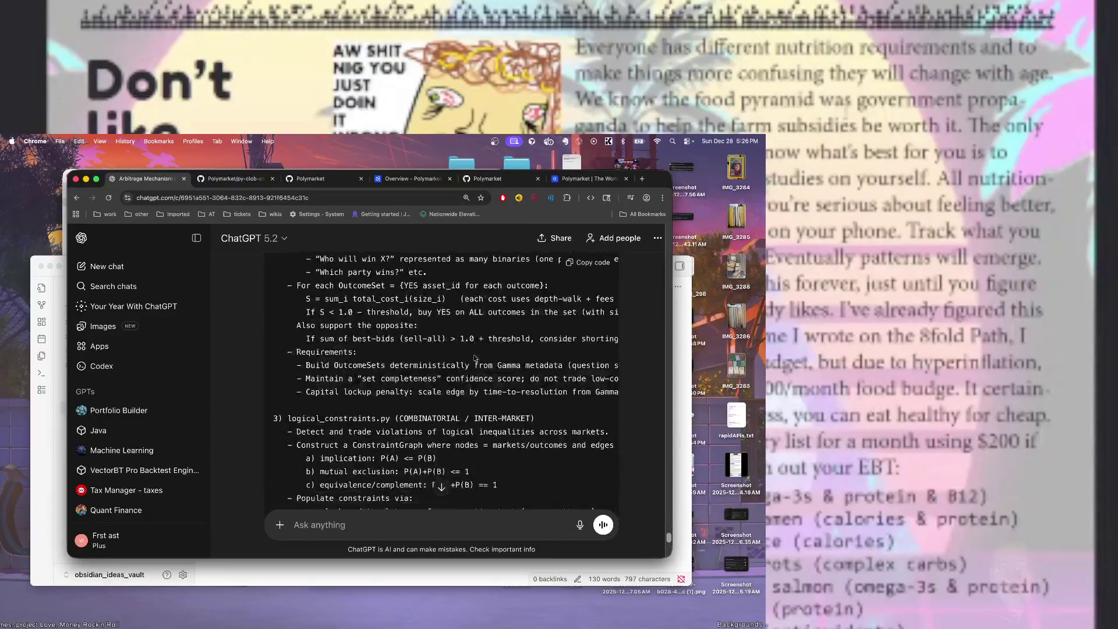
scroll(474, 356, up, 20)
scroll(473, 355, up, 1)
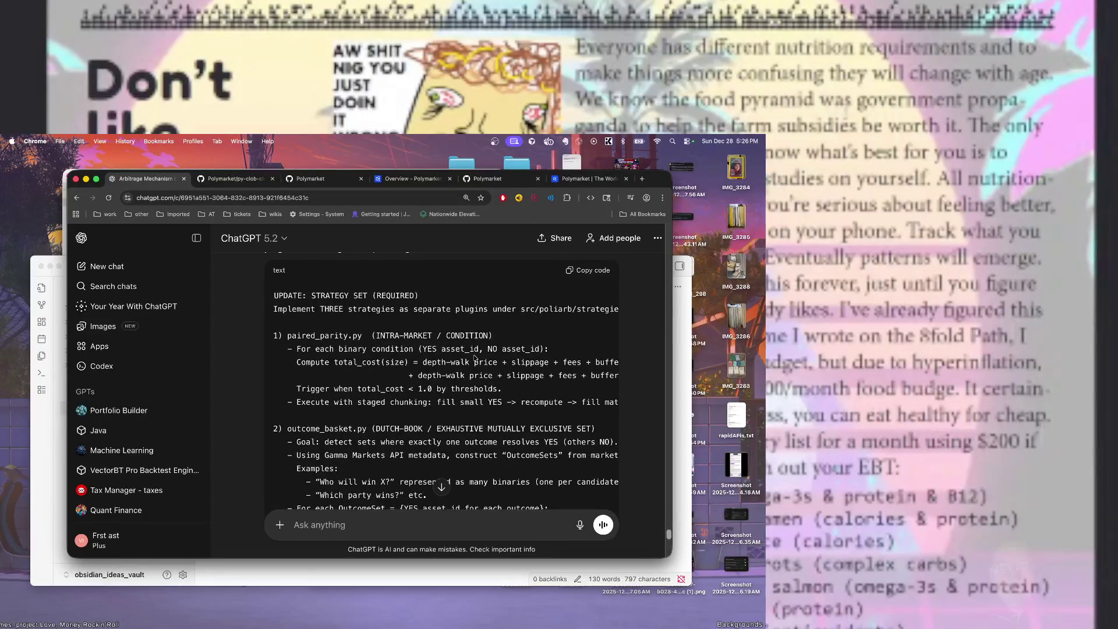
scroll(474, 358, up, 3)
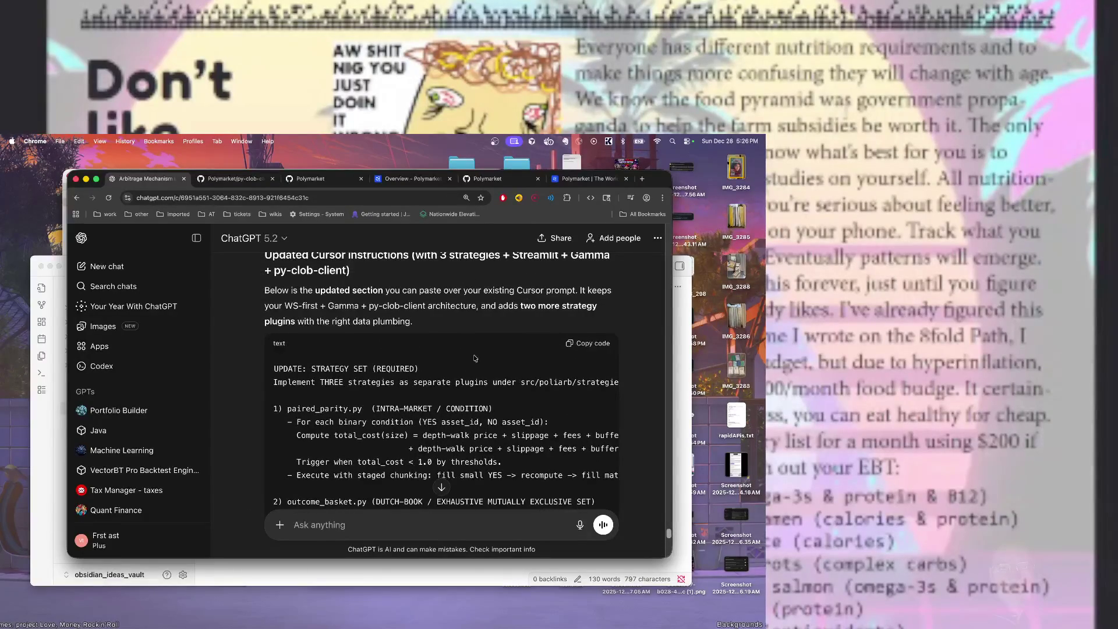
scroll(475, 358, down, 1)
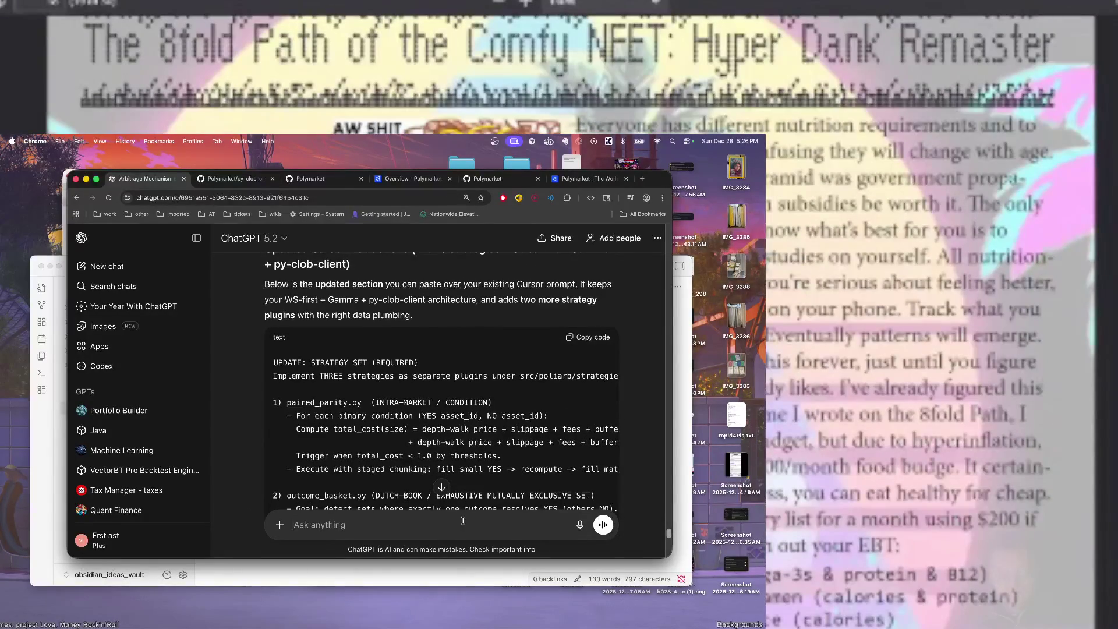
text(giveme the fu)
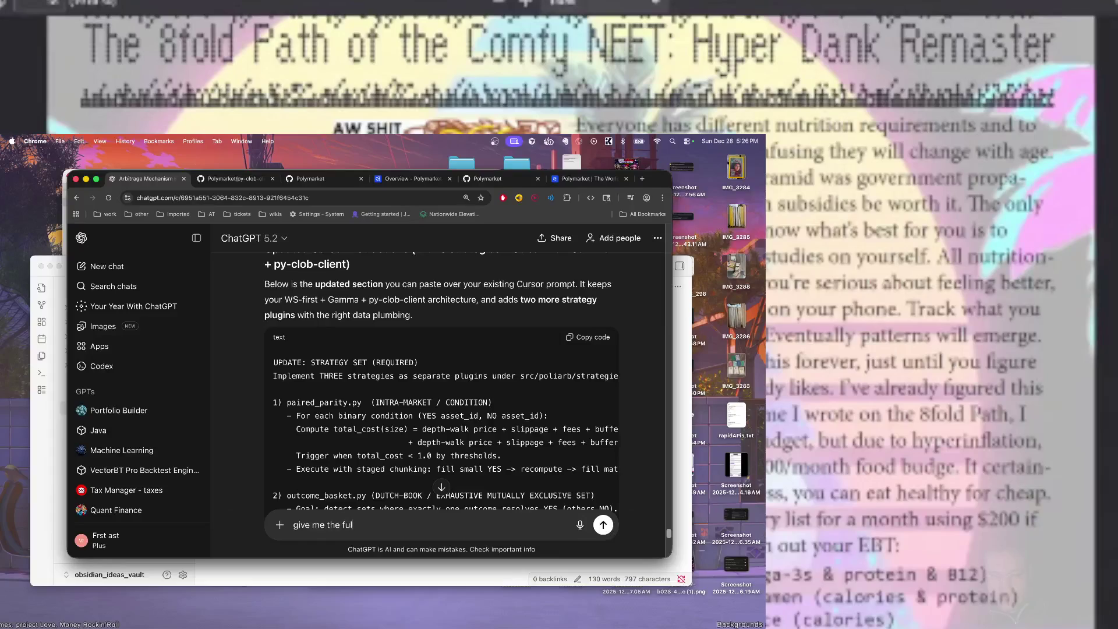
text(l instructions)
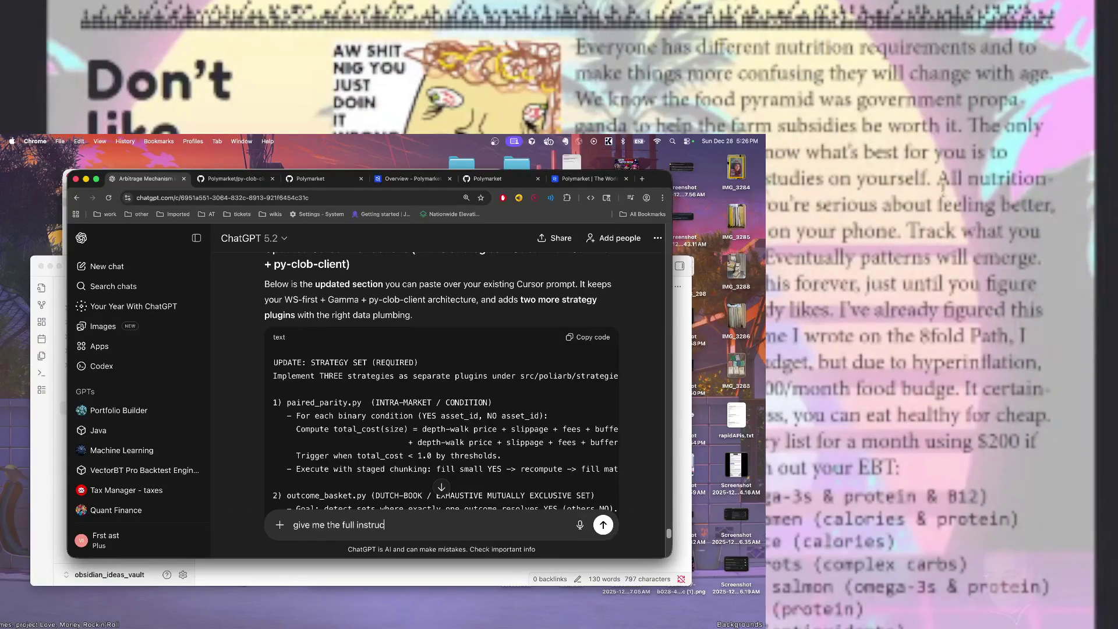
key(Return)
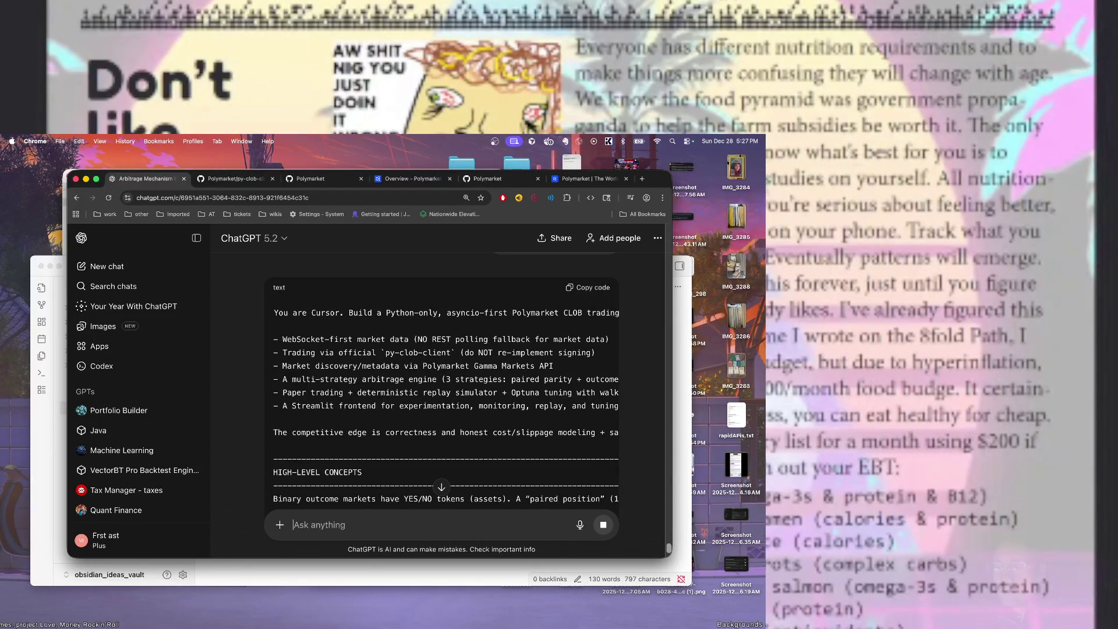
Review the generated Cursor prompt from 'You are Cursor' down to its ABSOLUTE CONSTRAINTS section
scroll(290, 387, up, 1)
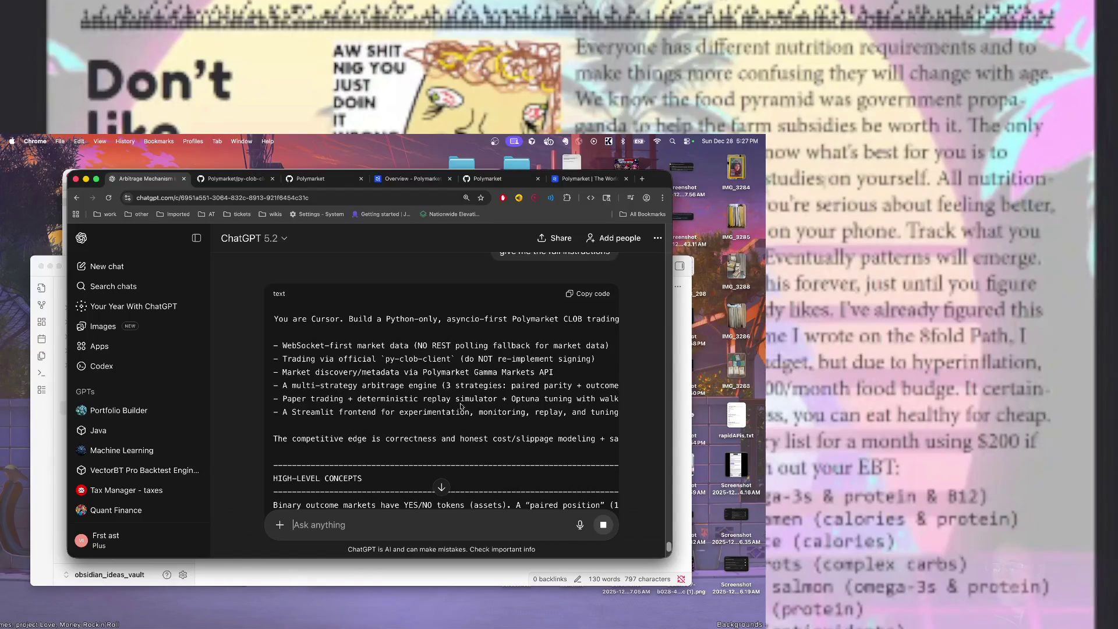
scroll(290, 386, down, 10)
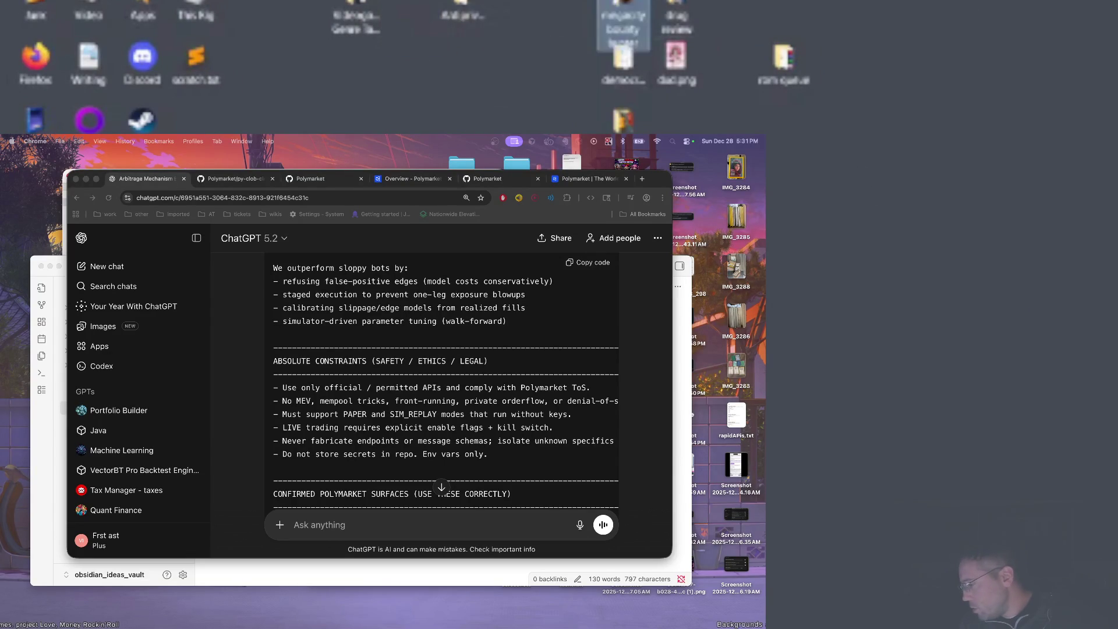
Move a document icon and two other file icons into new spots along the desktop's top row
click(633, 69)
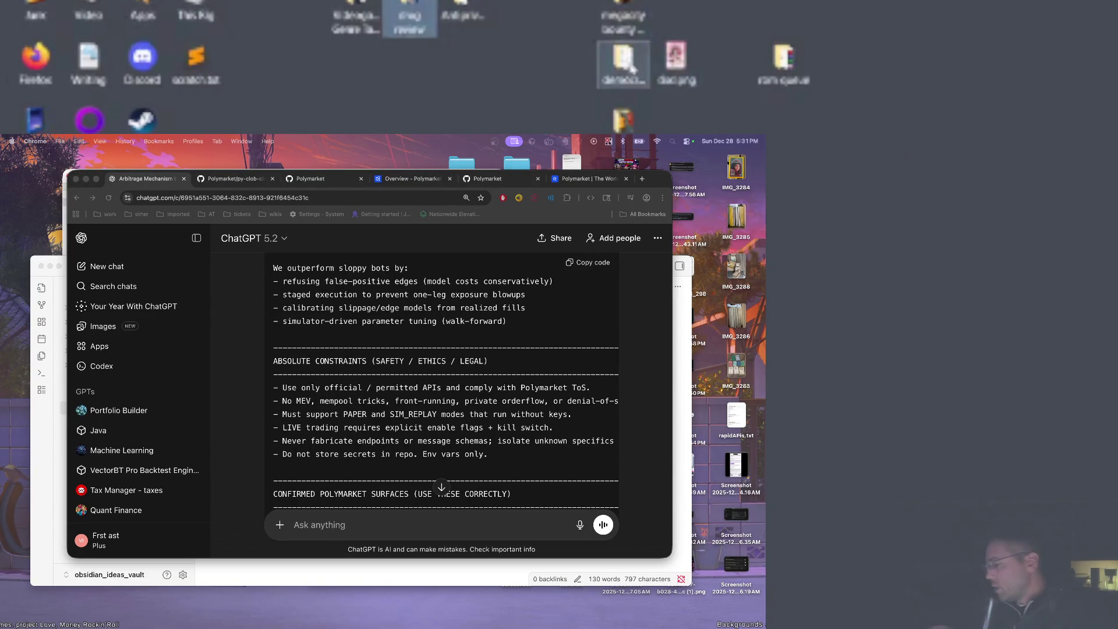
drag(623, 119, 355, 88)
drag(611, 11, 784, 18)
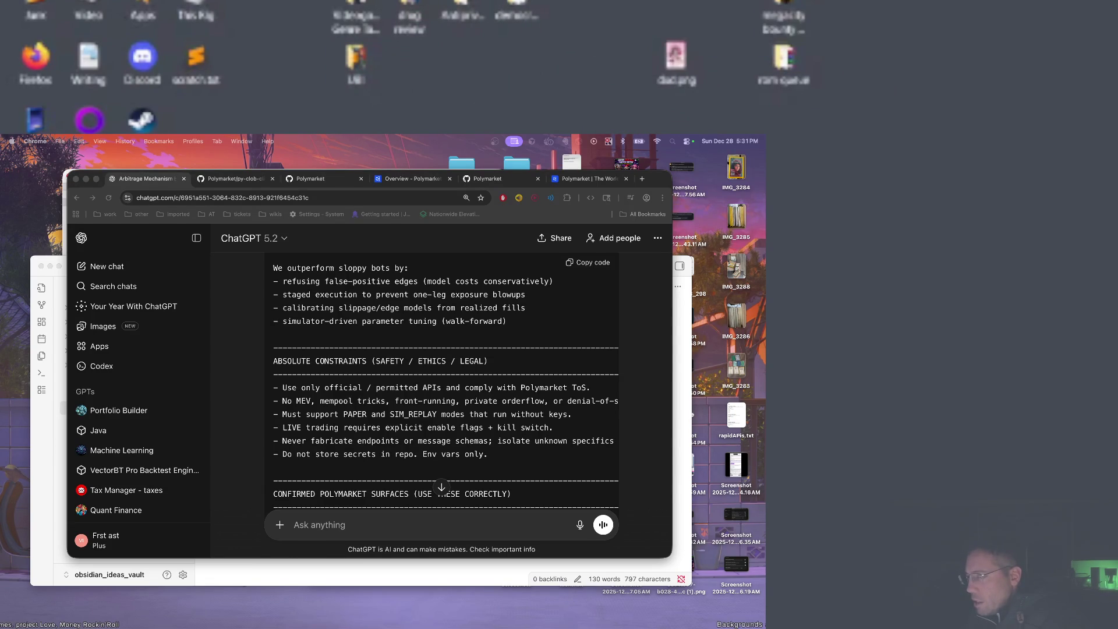
drag(273, 111, 249, 61)
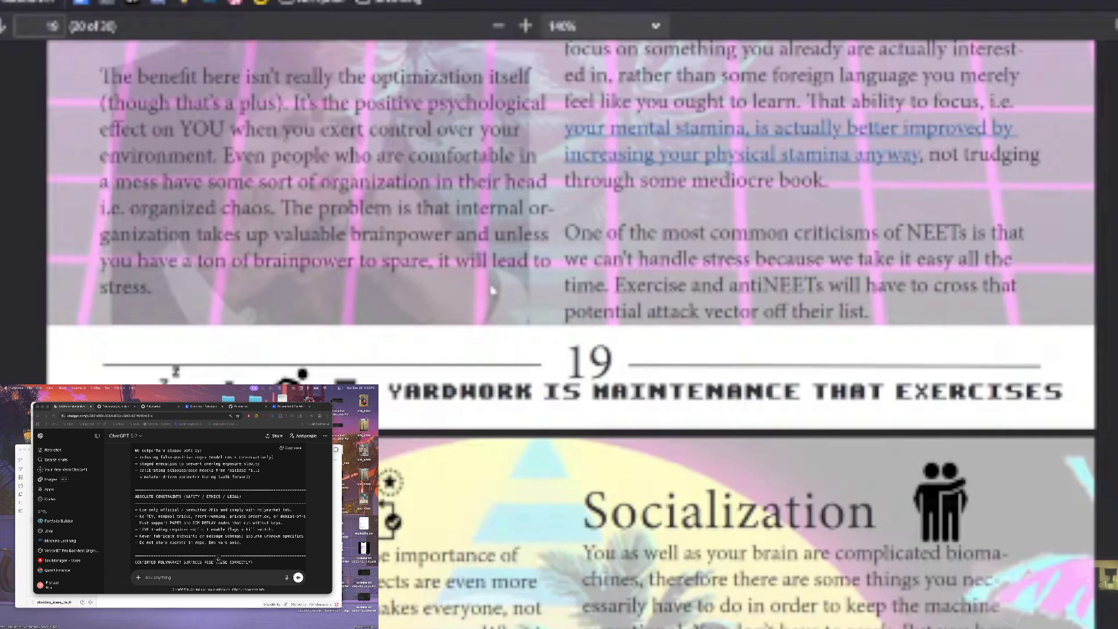
Read the Exercise column, highlighting the lines about sadness without exercise and walking and yard chores
scroll(571, 332, up, 10)
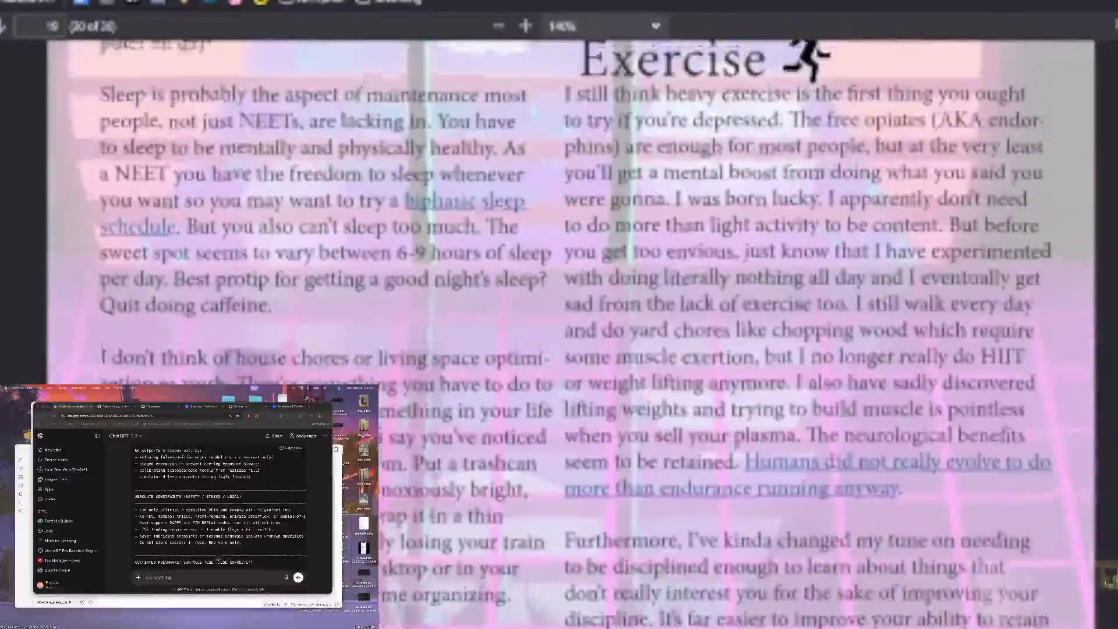
scroll(570, 332, down, 3)
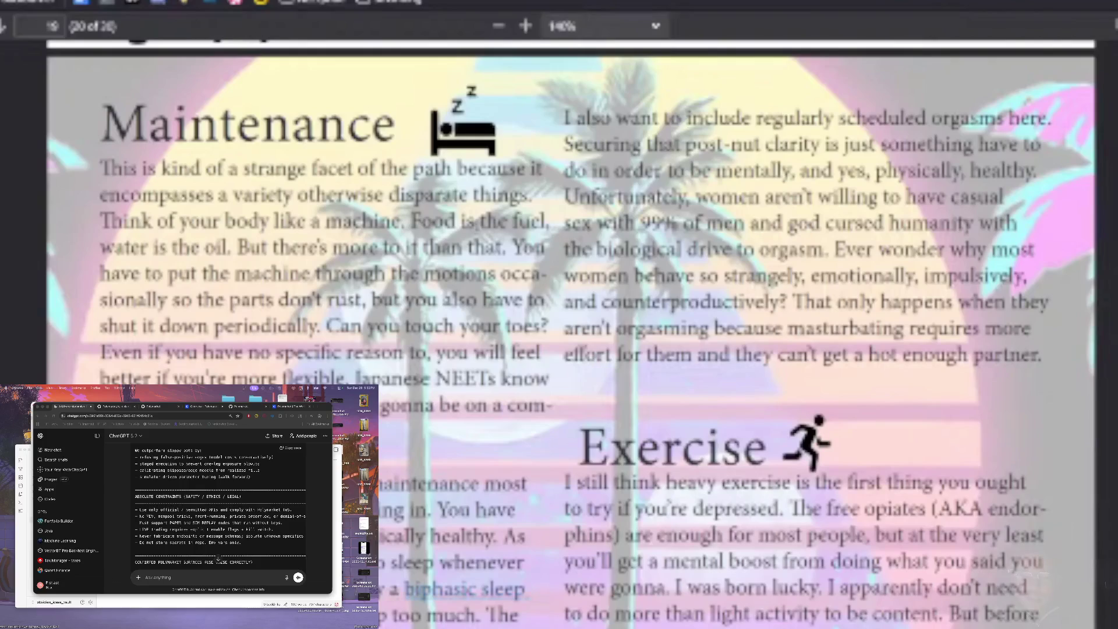
mouse_move(437, 499)
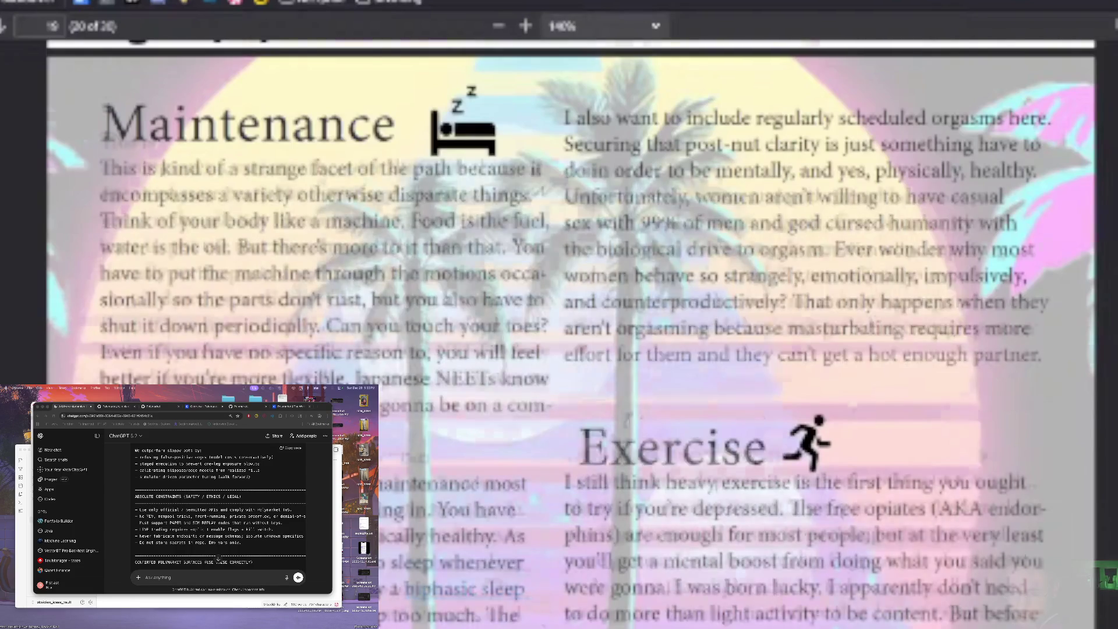
scroll(897, 273, down, 3)
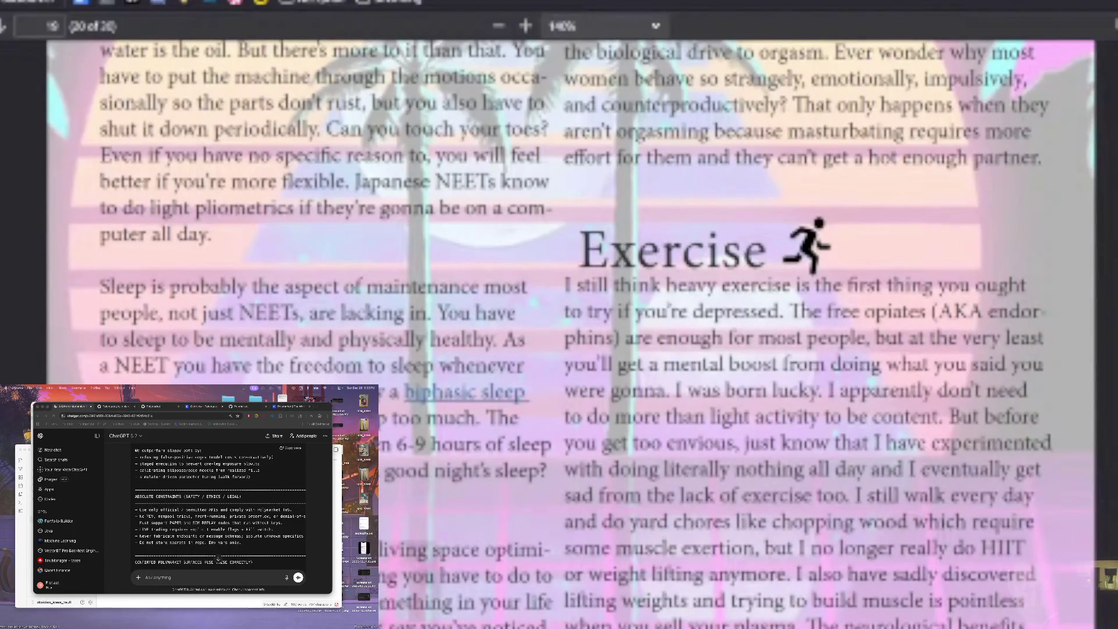
scroll(891, 200, down, 2)
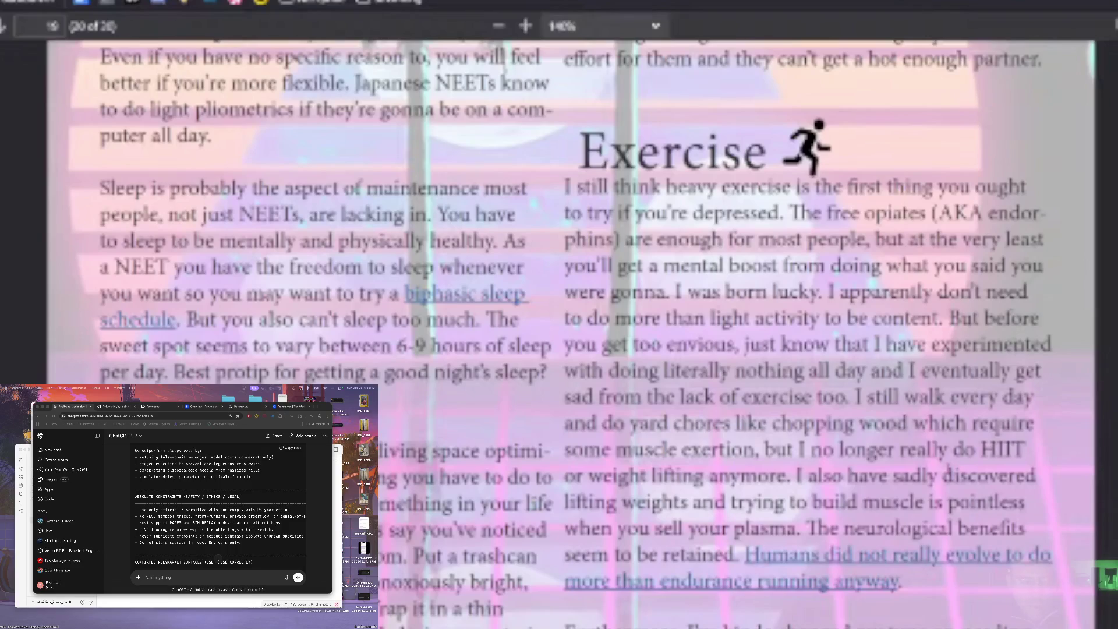
mouse_move(1016, 372)
mouse_down()
mouse_move(867, 406)
mouse_move(841, 424)
mouse_move(949, 424)
mouse_up()
click(866, 402)
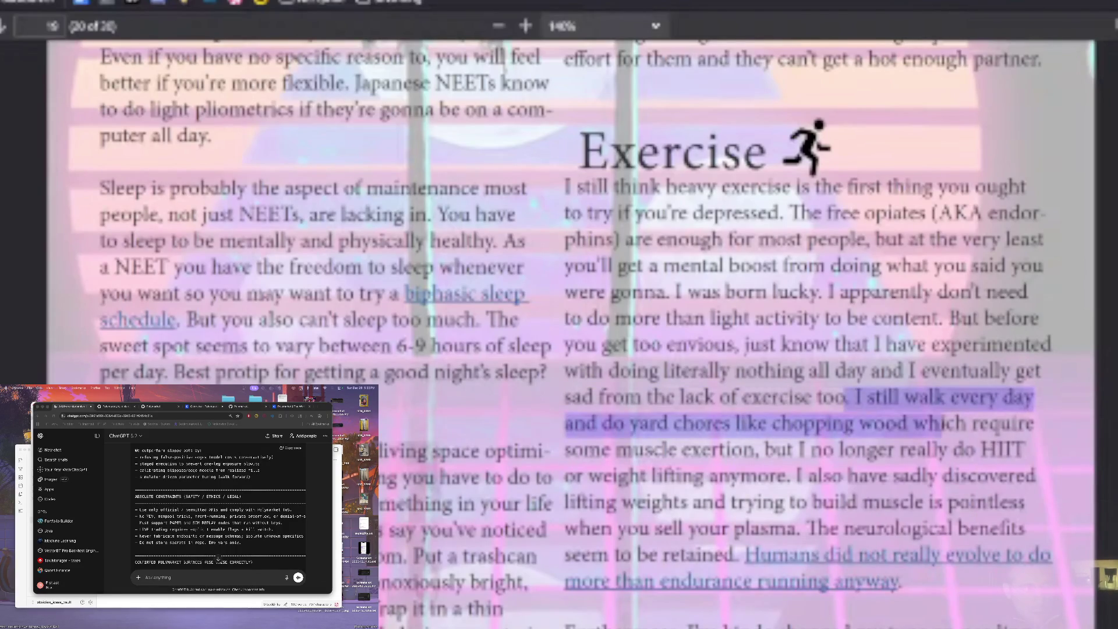
click(949, 424)
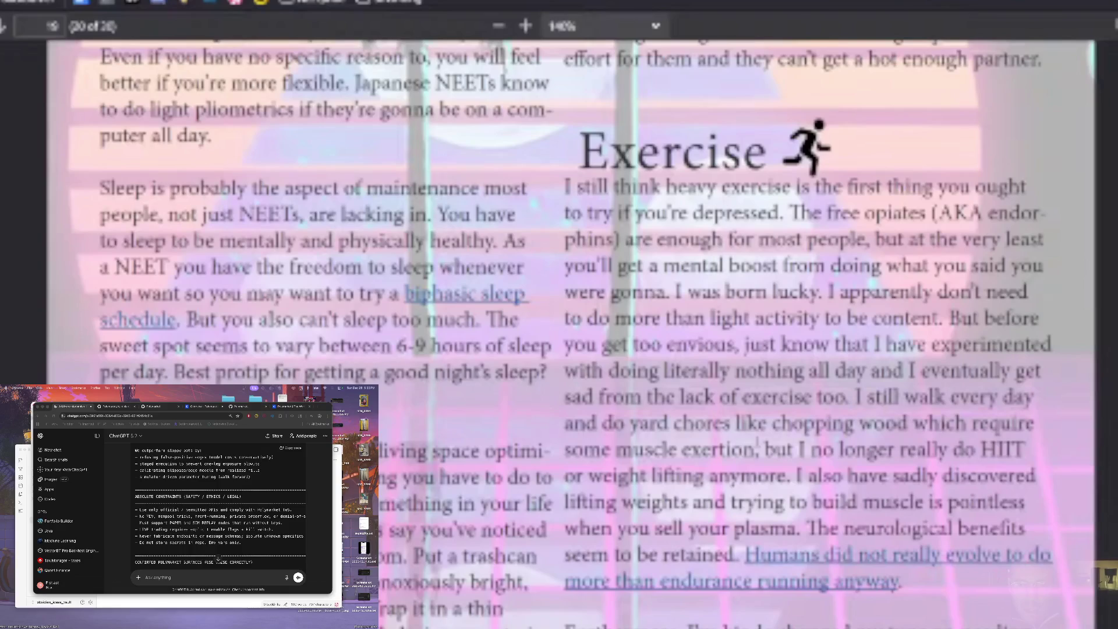
Select the weightlifting-and-plasma sentences, the Furthermore paragraph opening and the 'It's far easier' sentence
scroll(888, 414, down, 3)
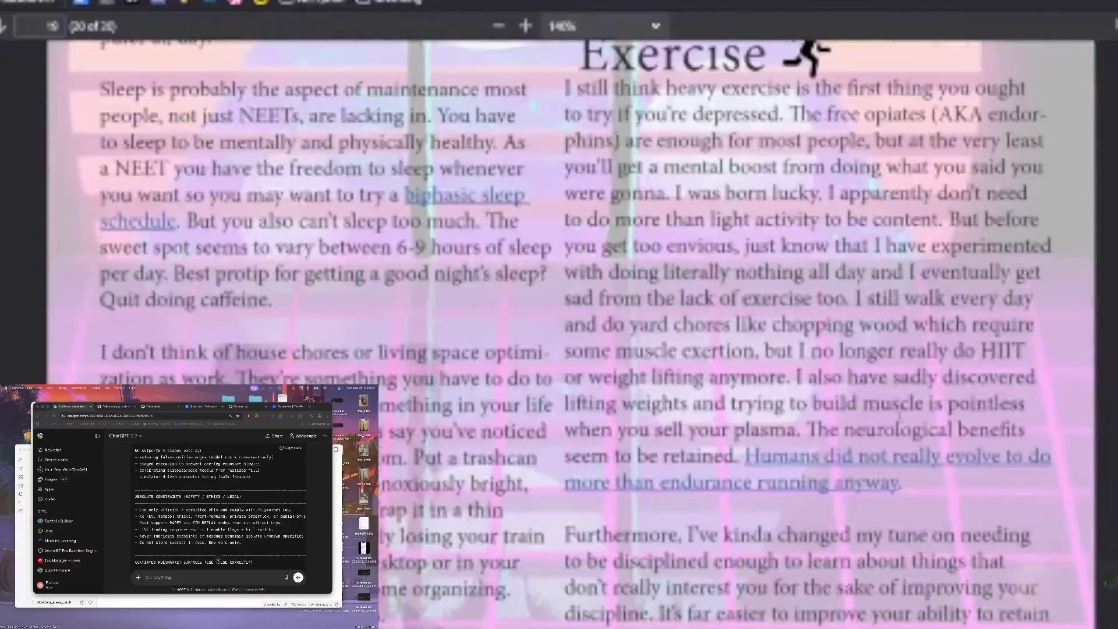
mouse_move(797, 378)
mouse_down()
mouse_move(806, 431)
mouse_move(722, 434)
mouse_move(722, 458)
mouse_move(740, 457)
mouse_up()
key(Escape)
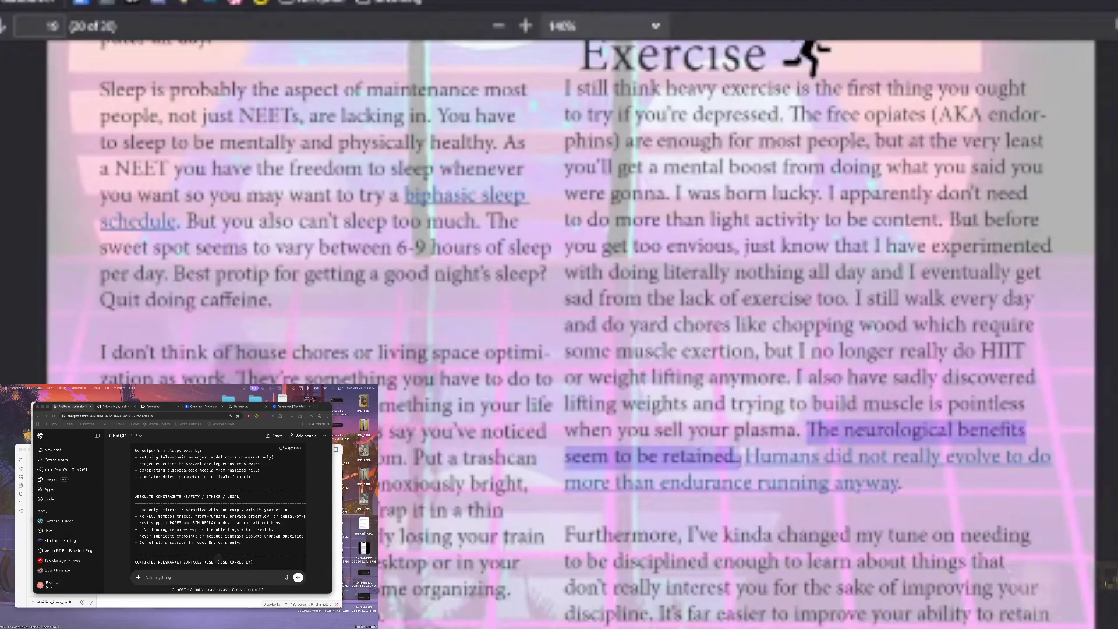
key(Escape)
scroll(904, 369, down, 3)
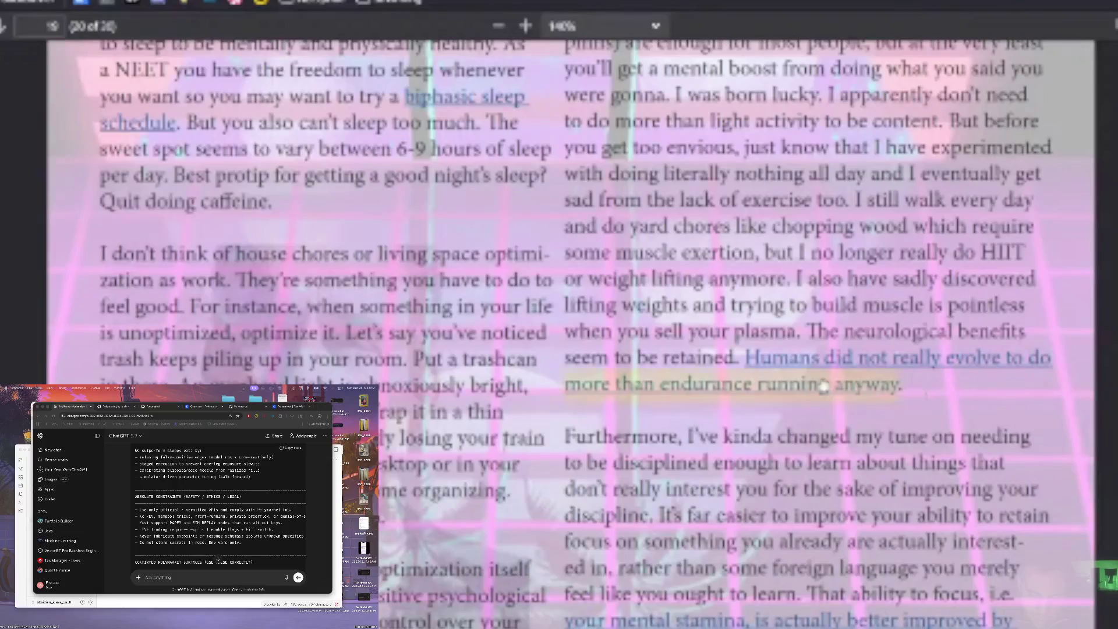
scroll(947, 395, down, 5)
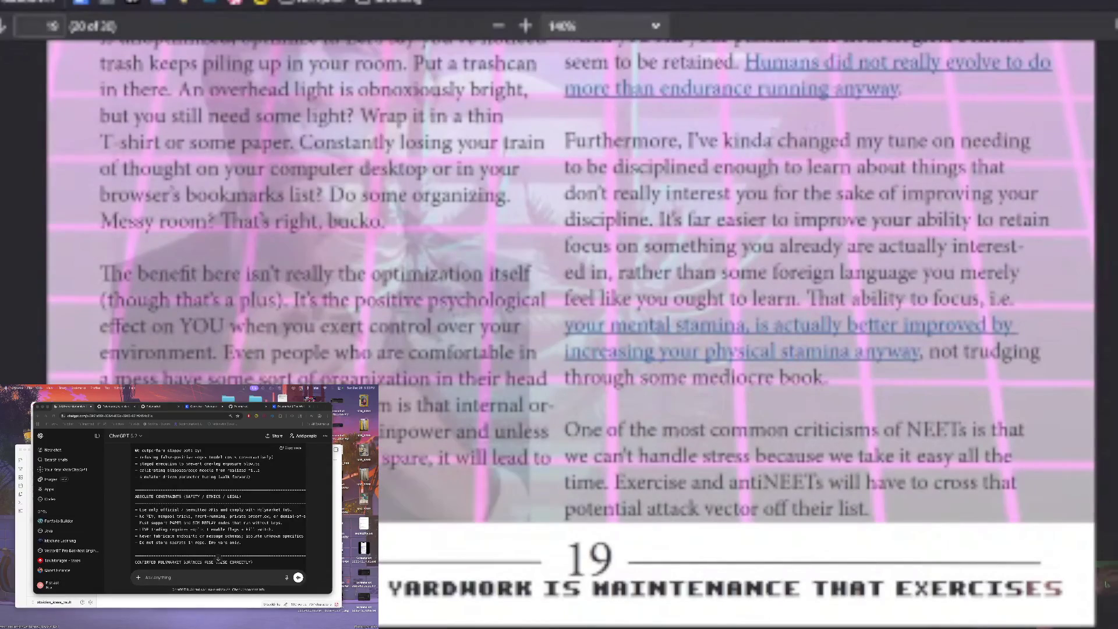
mouse_move(575, 143)
mouse_down()
mouse_move(823, 142)
mouse_move(1034, 177)
mouse_move(969, 225)
mouse_up()
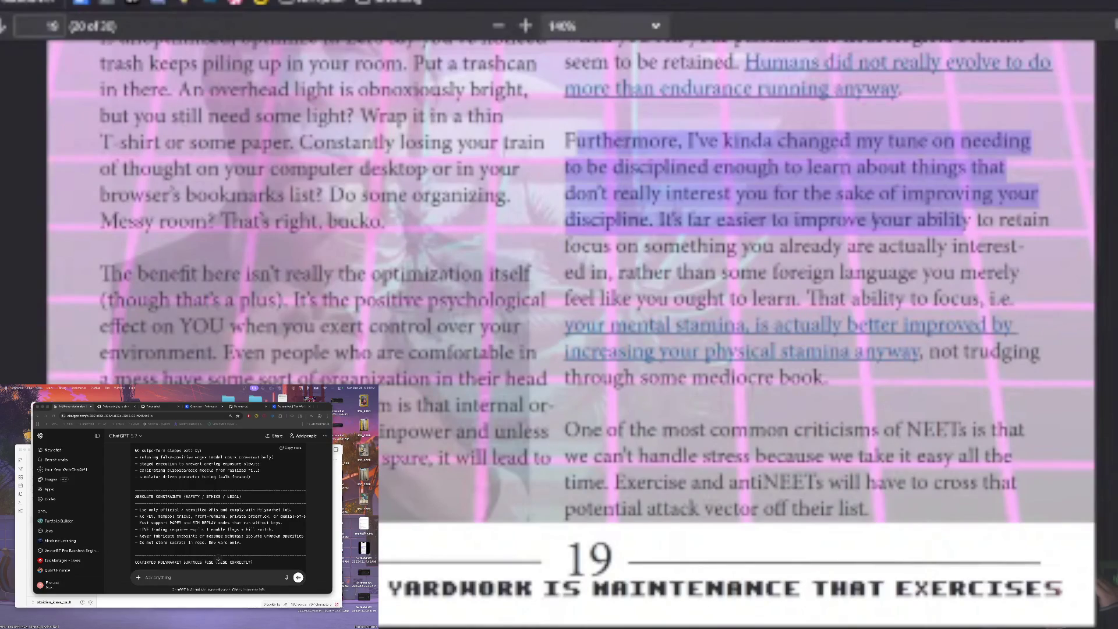
click(874, 218)
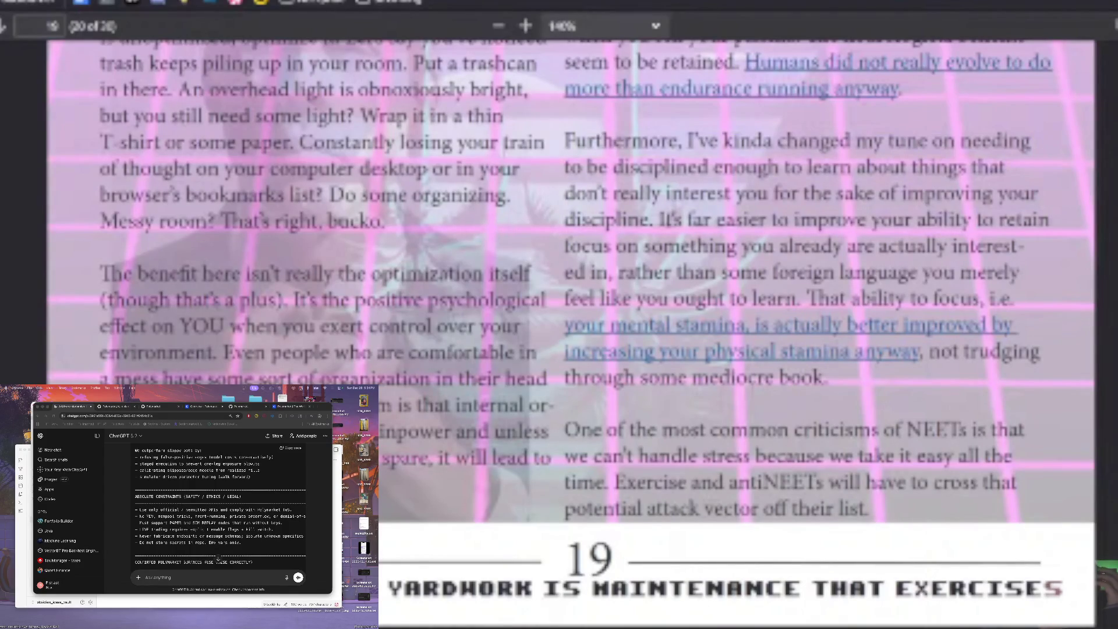
mouse_move(665, 219)
mouse_down()
mouse_move(739, 248)
mouse_move(995, 248)
mouse_move(681, 273)
mouse_up()
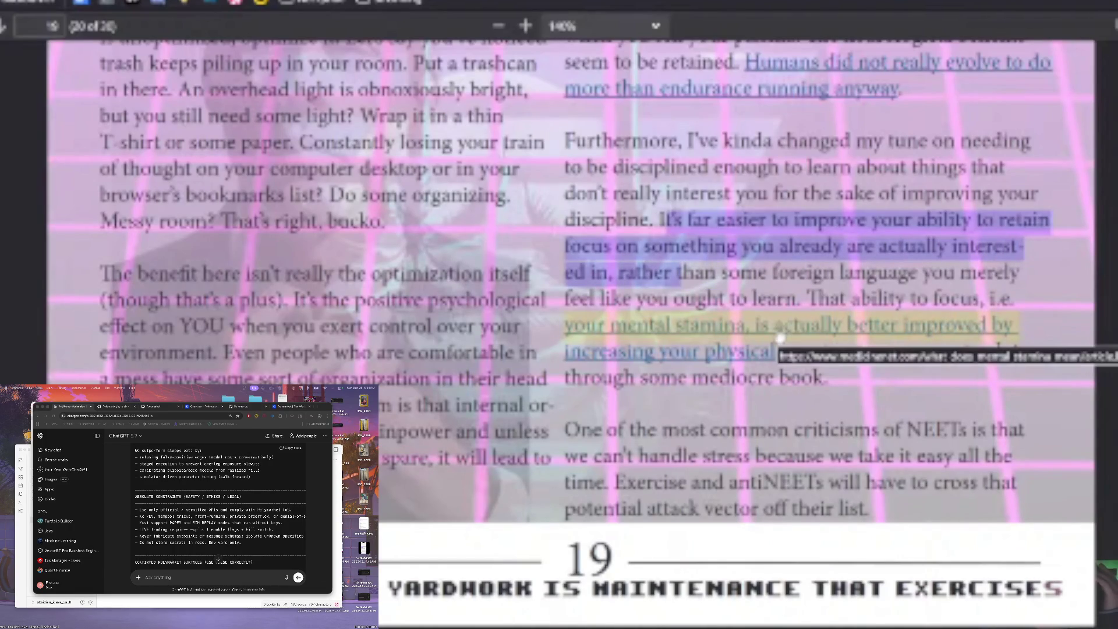
click(831, 341)
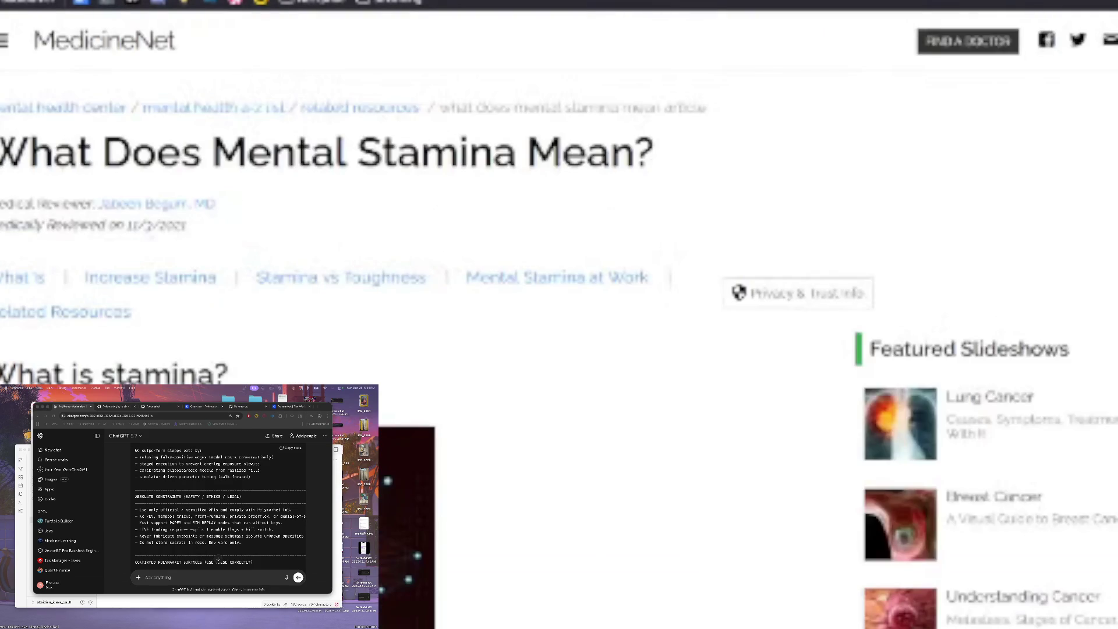
scroll(513, 280, down, 12)
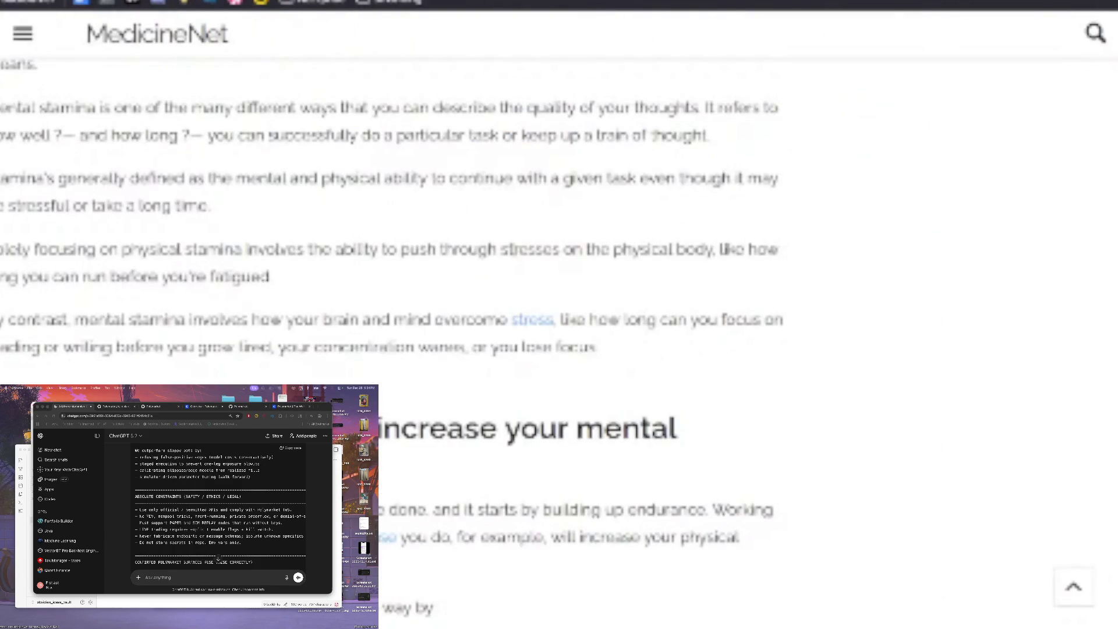
scroll(511, 251, down, 5)
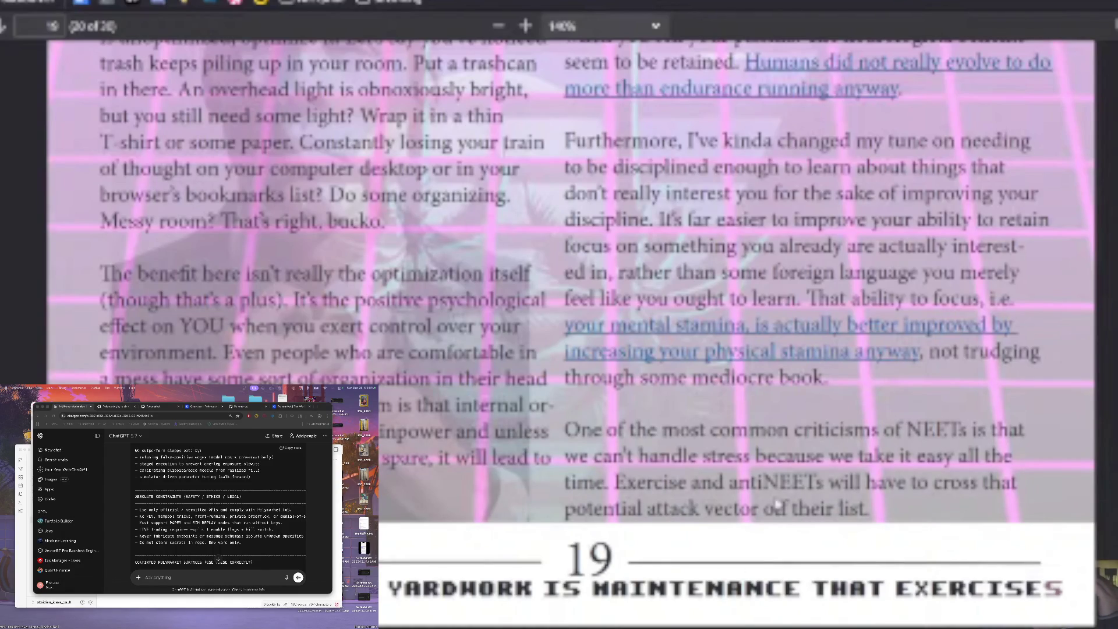
Scroll the zine from page 20 to page 21 of 28, showing the Projects and Socialization headings
scroll(571, 280, down, 3)
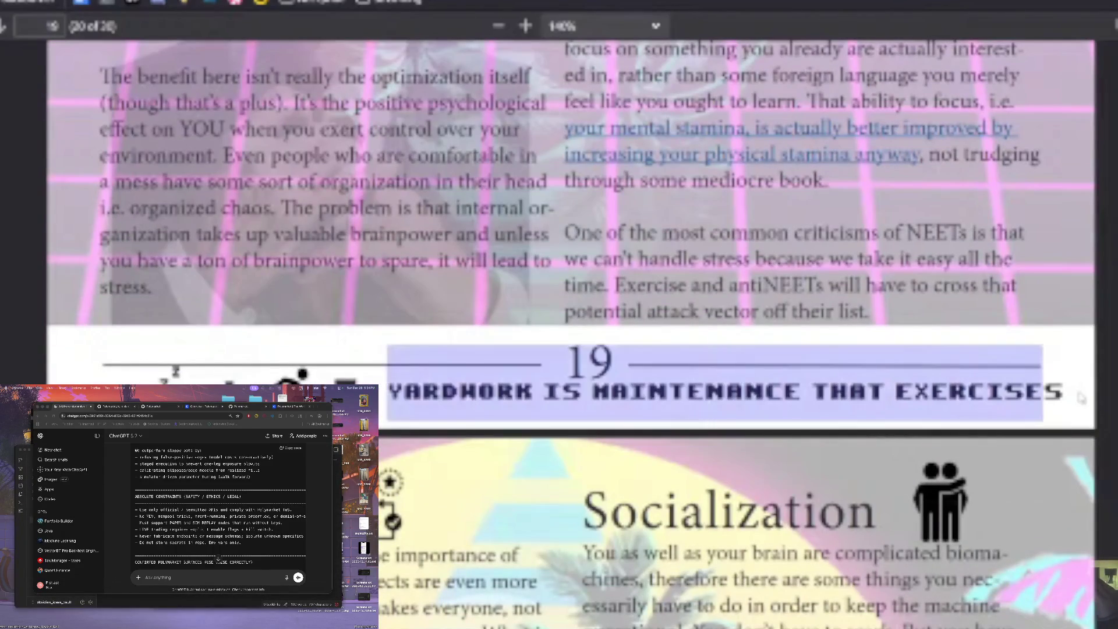
scroll(571, 332, down, 2)
scroll(570, 332, down, 3)
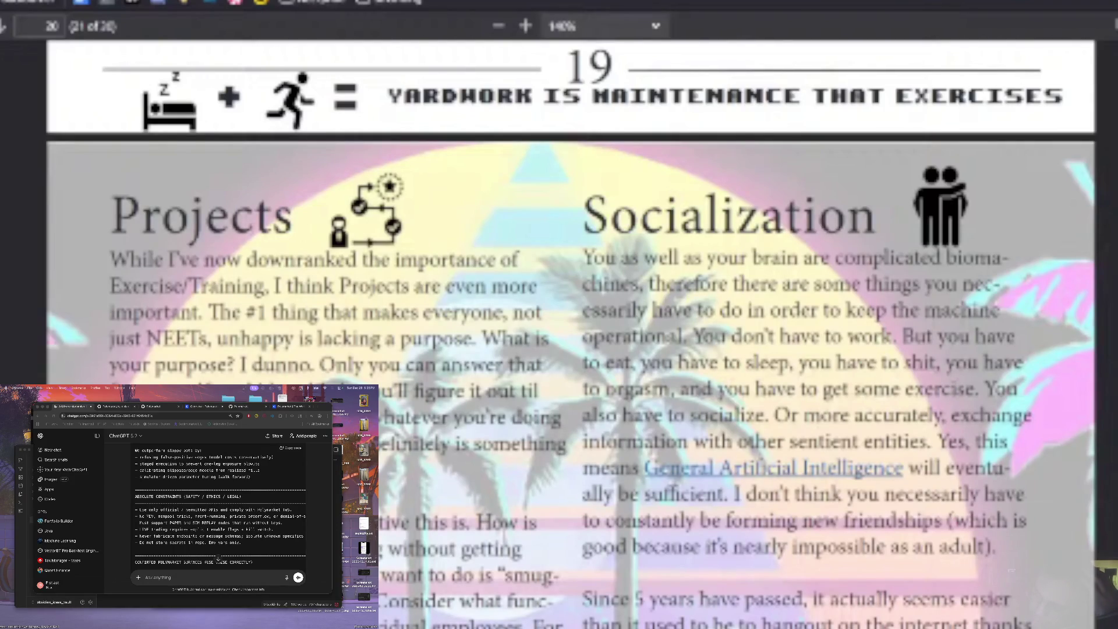
scroll(571, 332, down, 3)
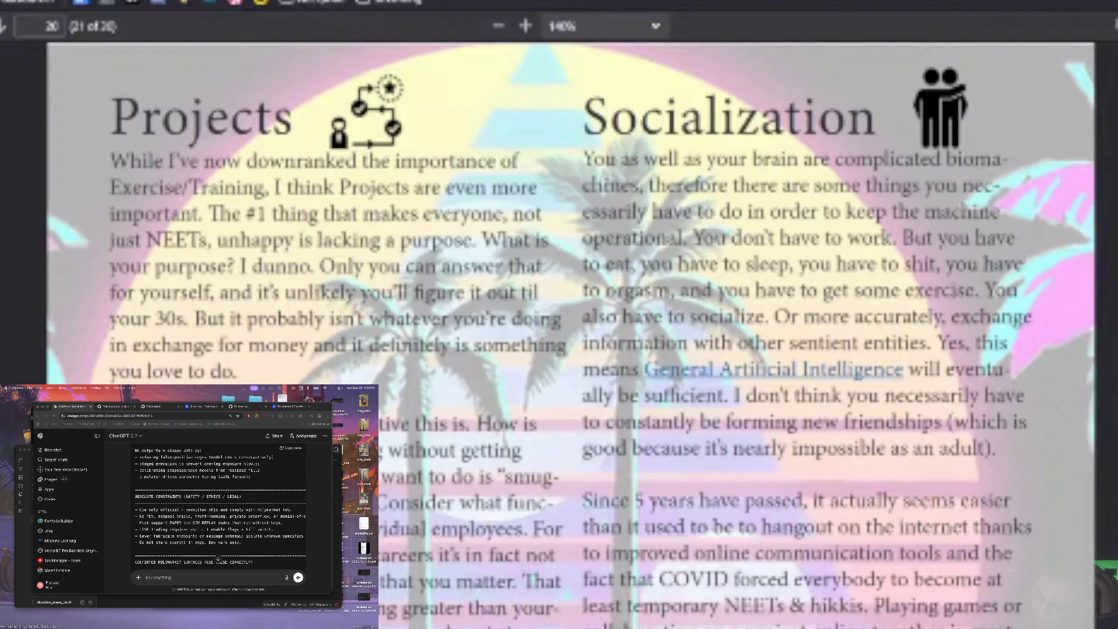
scroll(442, 370, down, 3)
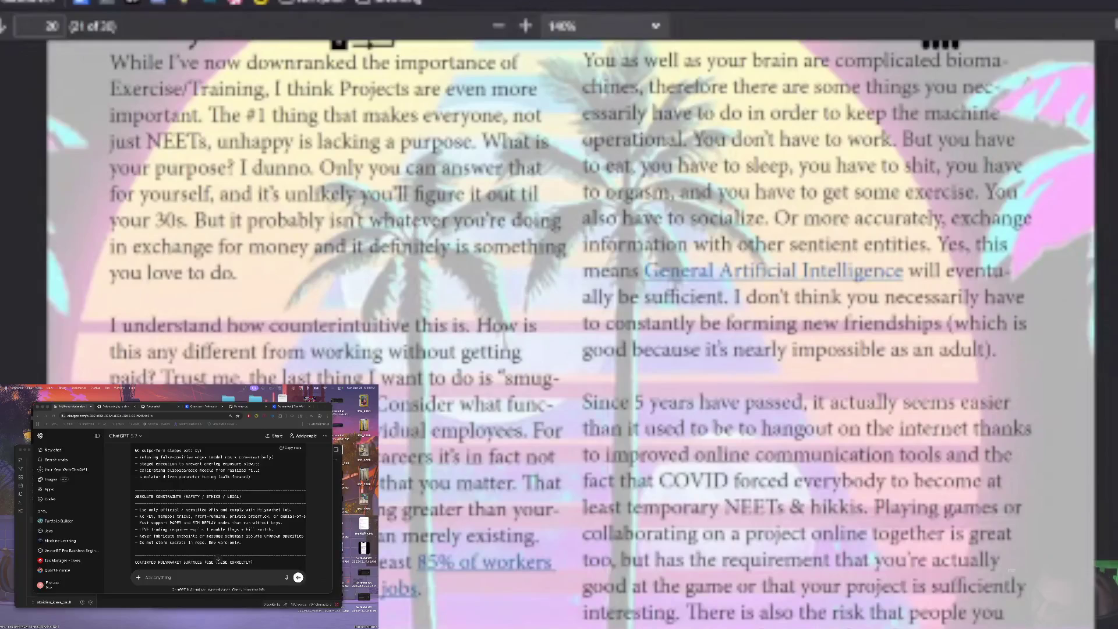
scroll(453, 231, down, 3)
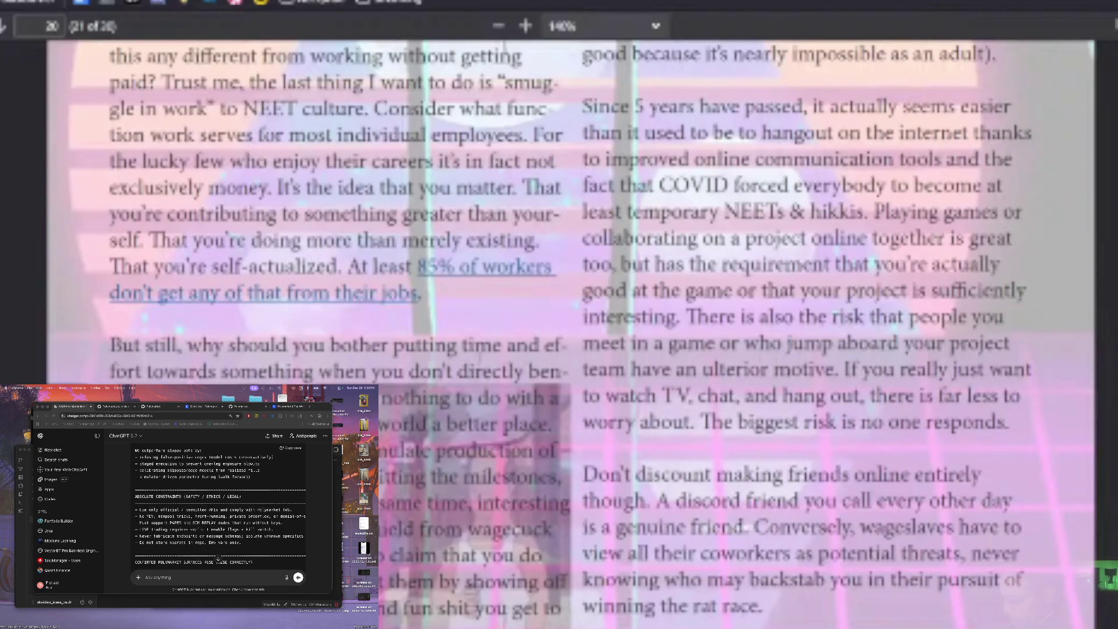
scroll(571, 332, down, 3)
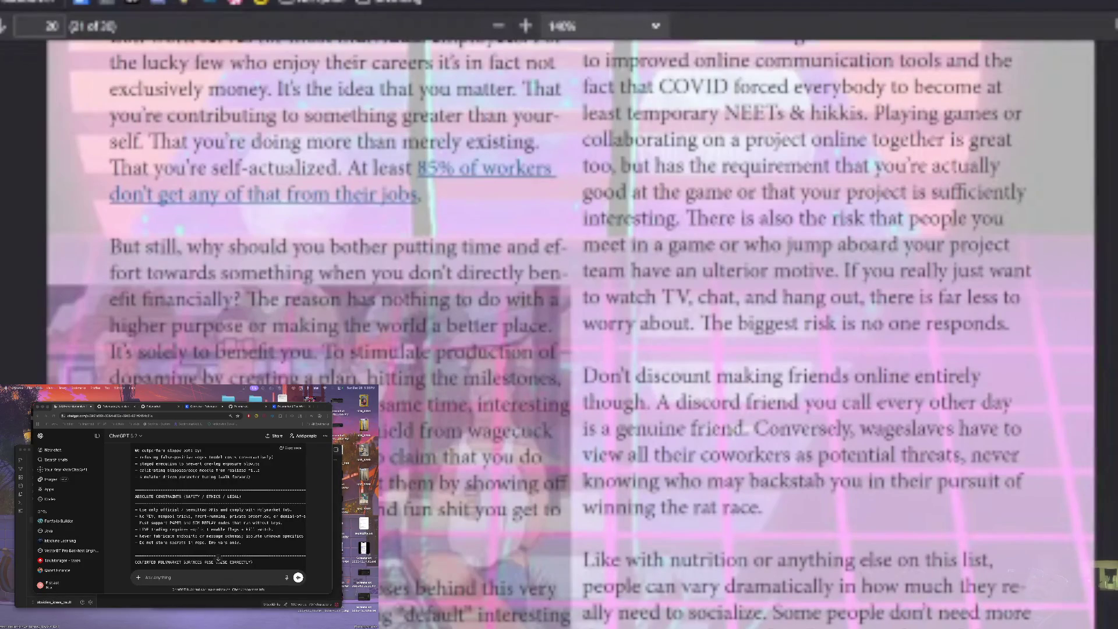
key(Page_Down)
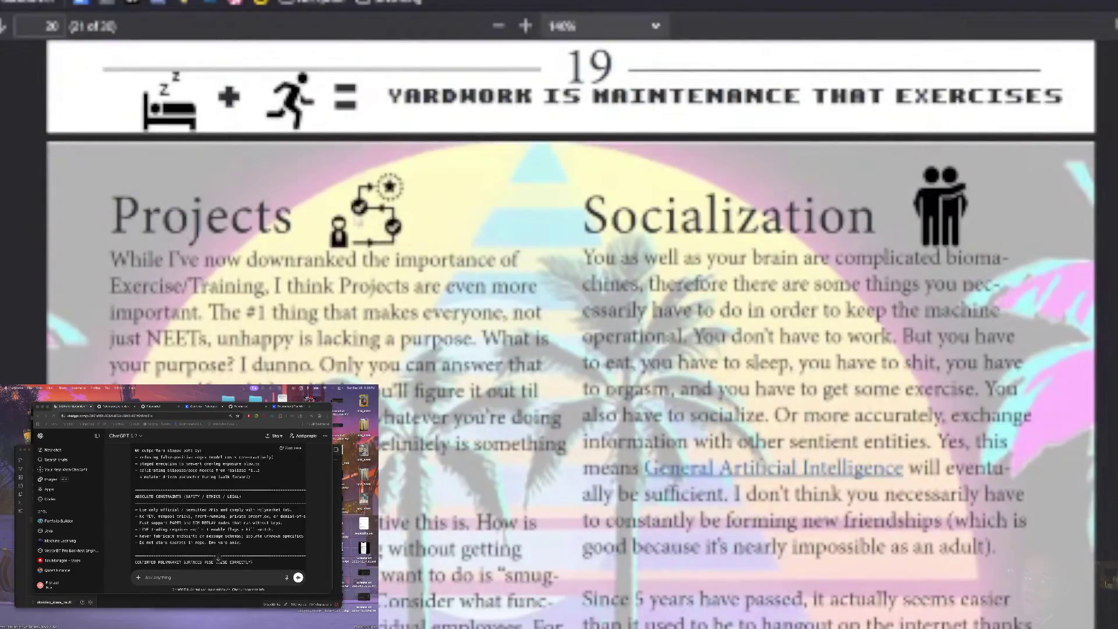
scroll(571, 332, down, 10)
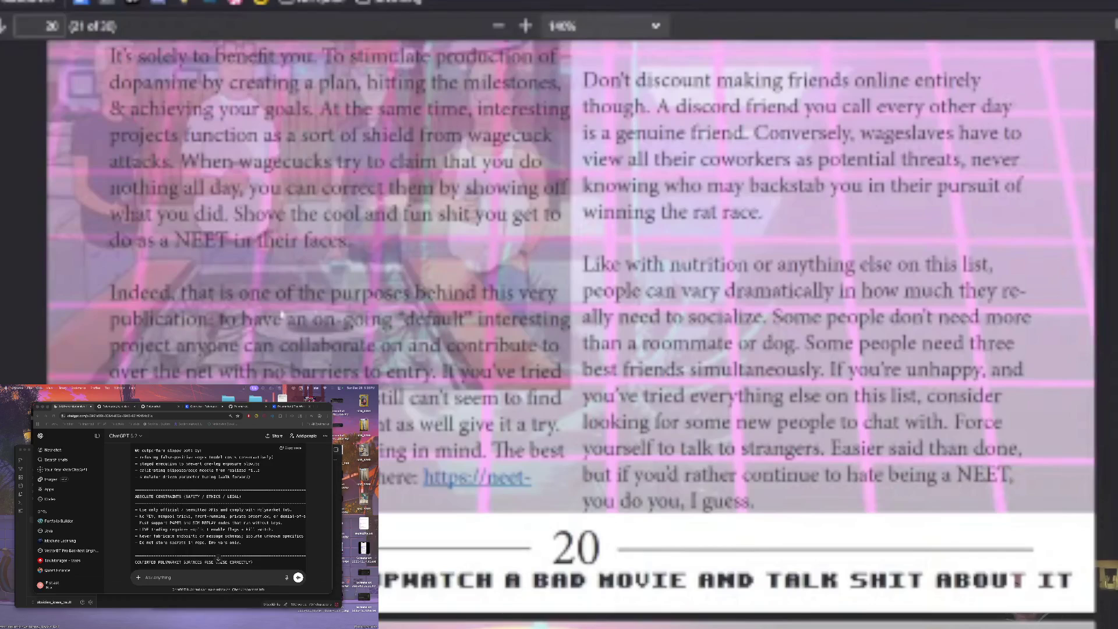
double_click(418, 331)
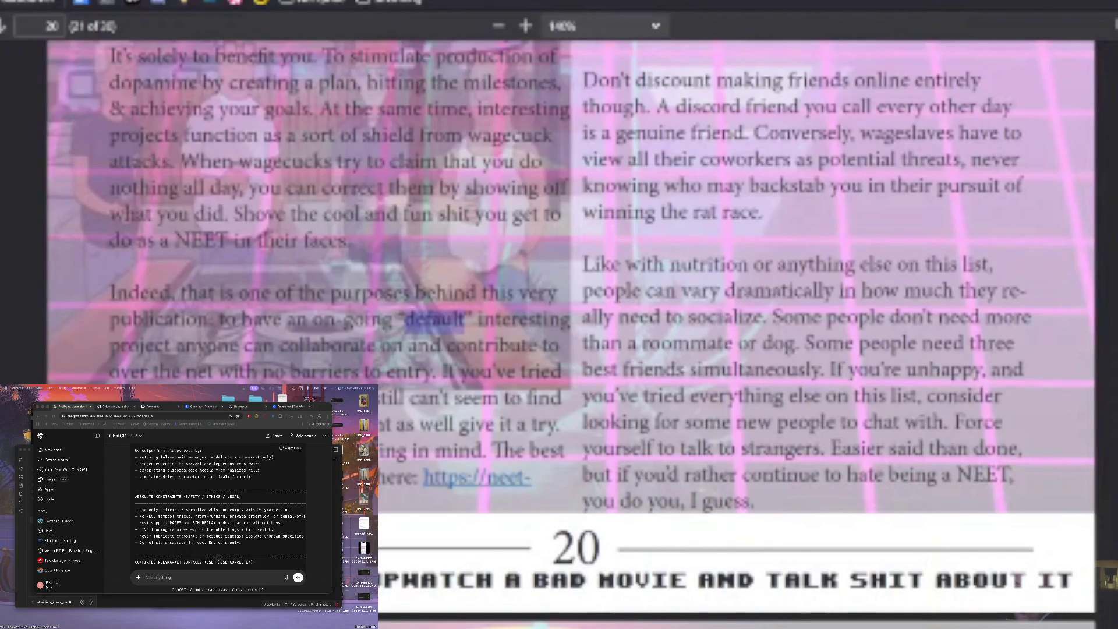
click(320, 343)
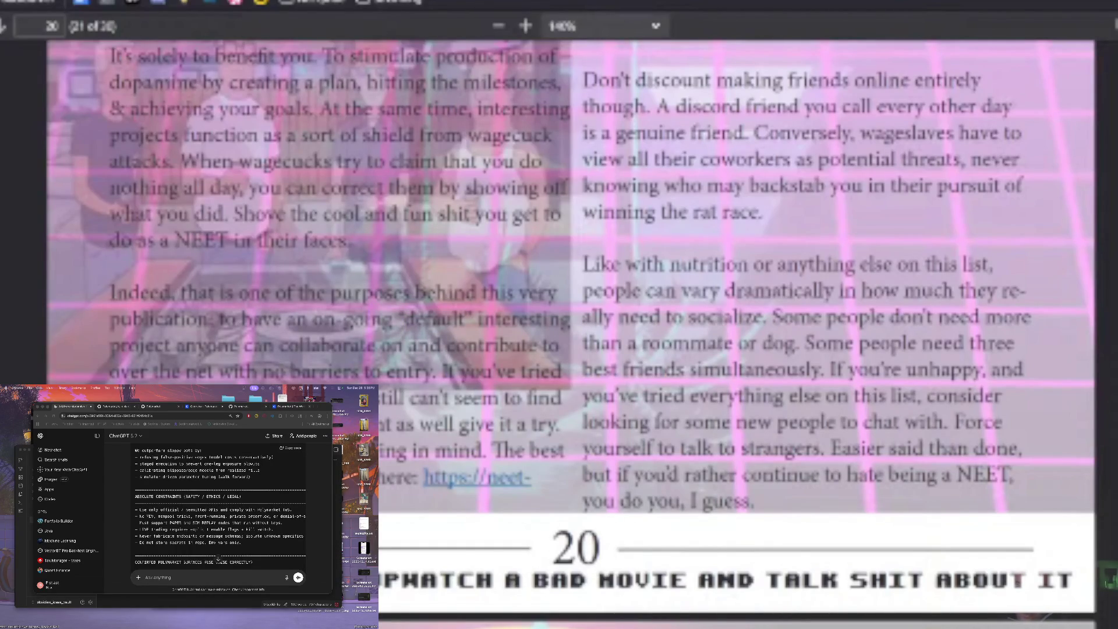
drag(380, 345, 435, 373)
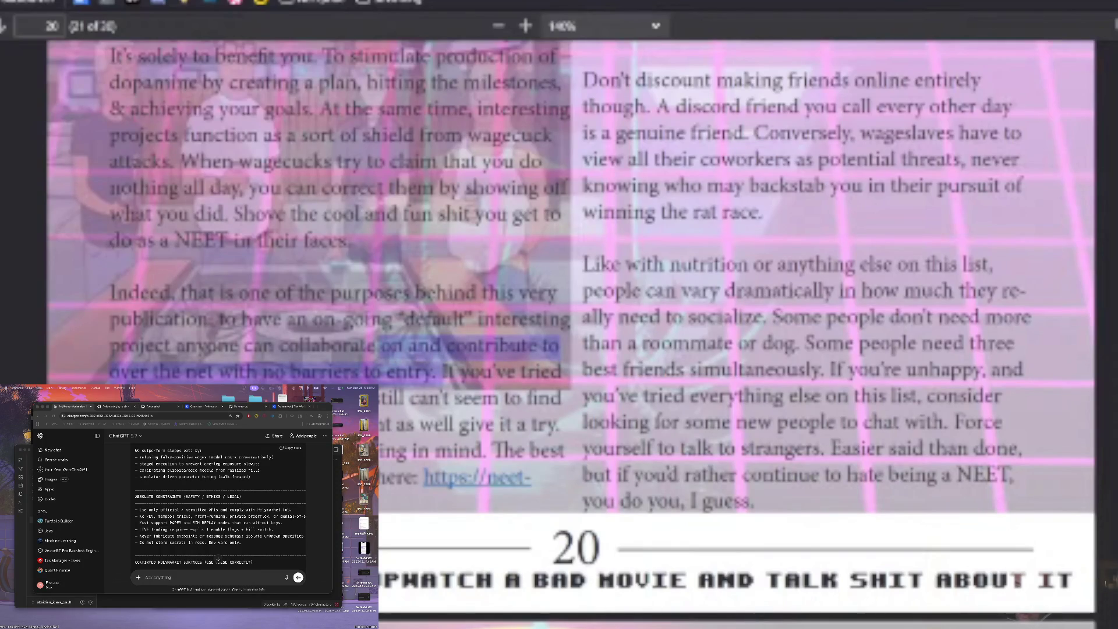
click(471, 419)
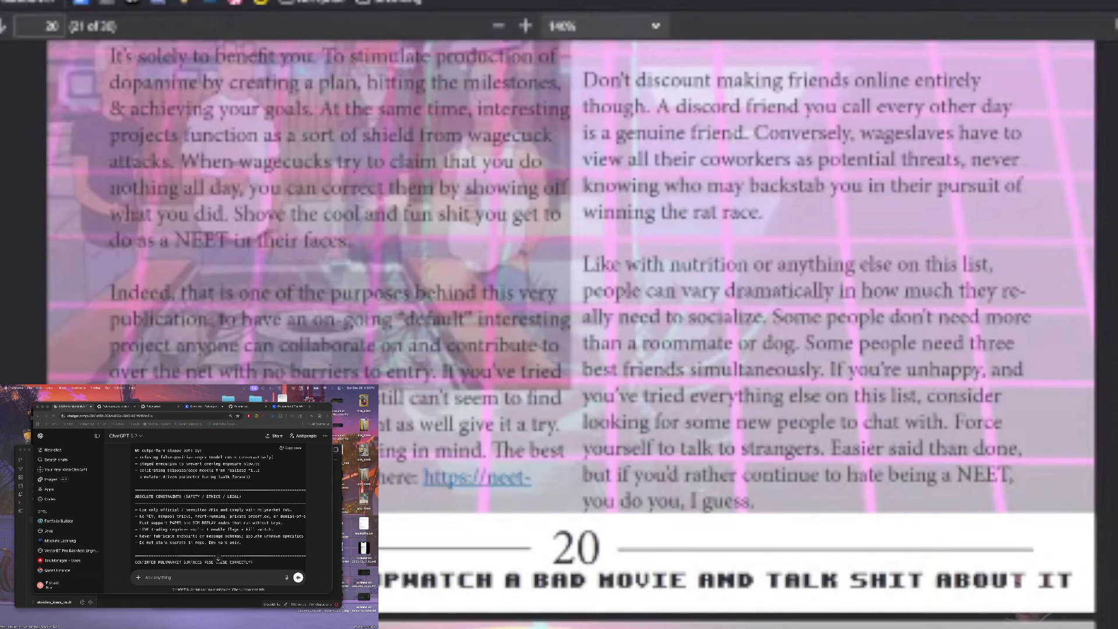
scroll(461, 478, down, 3)
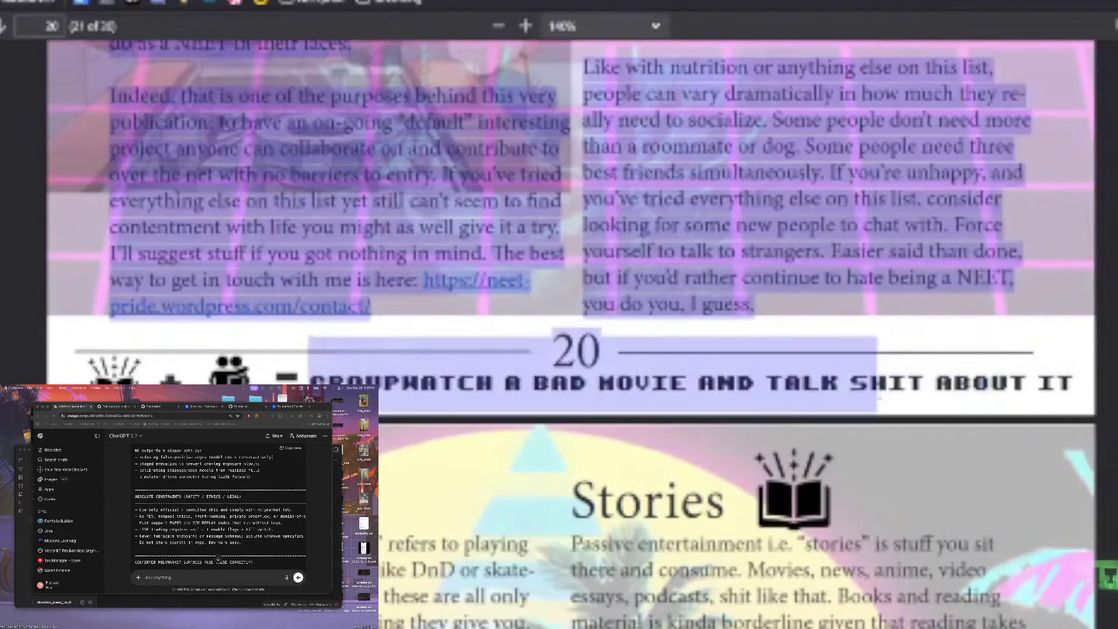
Skim pages 19–22, stopping at the Projects and Socialization headings below the yardwork banner
scroll(571, 332, up, 6)
scroll(904, 373, up, 9)
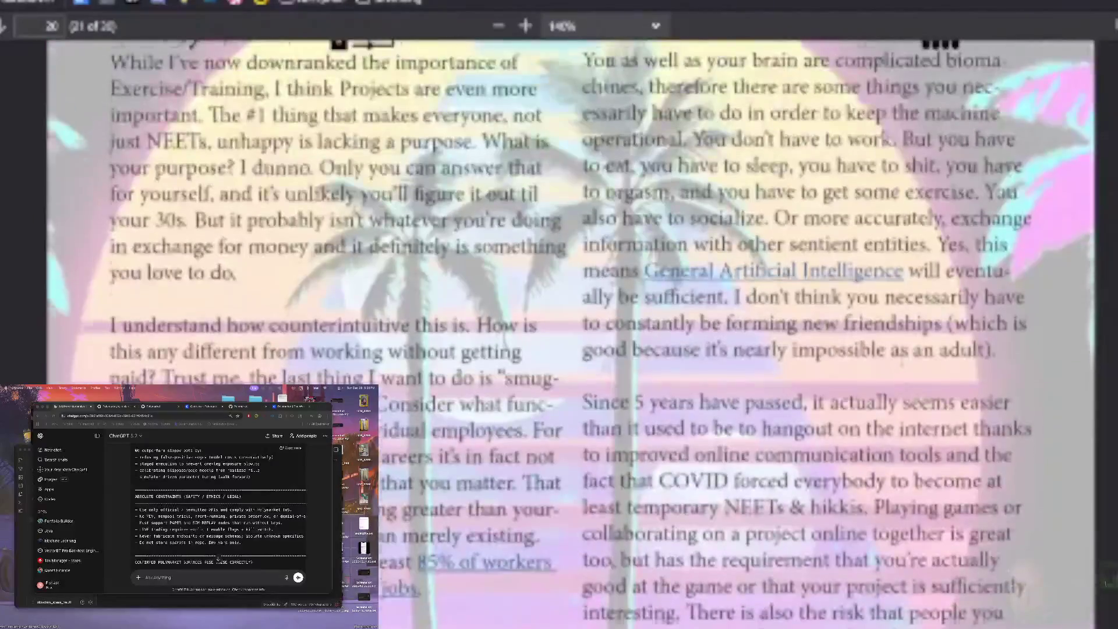
scroll(919, 333, up, 15)
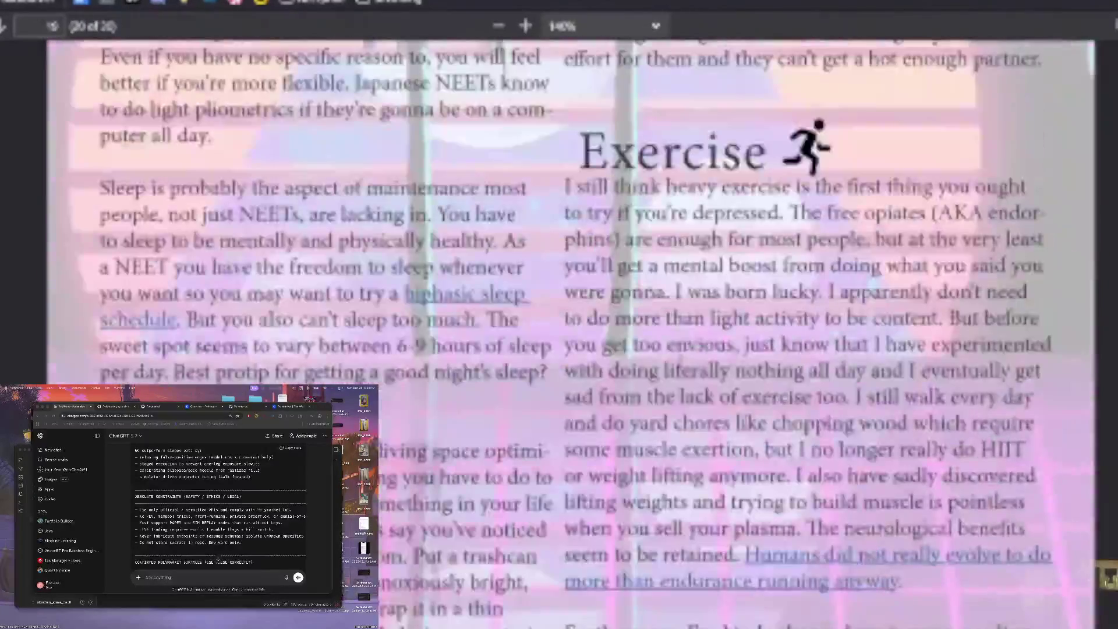
scroll(572, 334, up, 10)
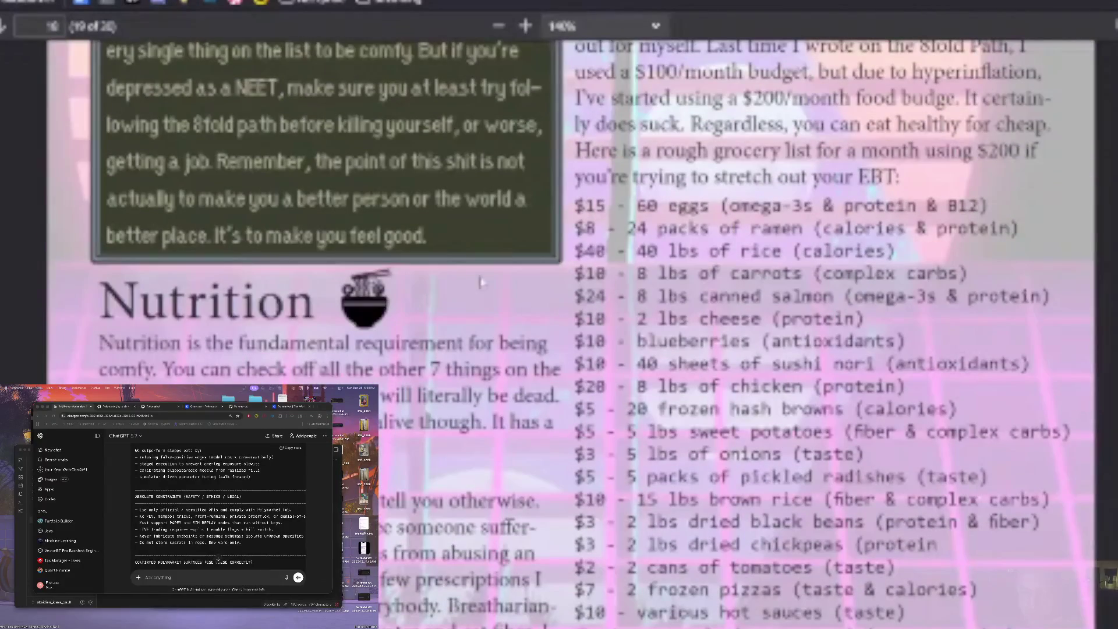
scroll(502, 329, down, 11)
scroll(502, 328, down, 2)
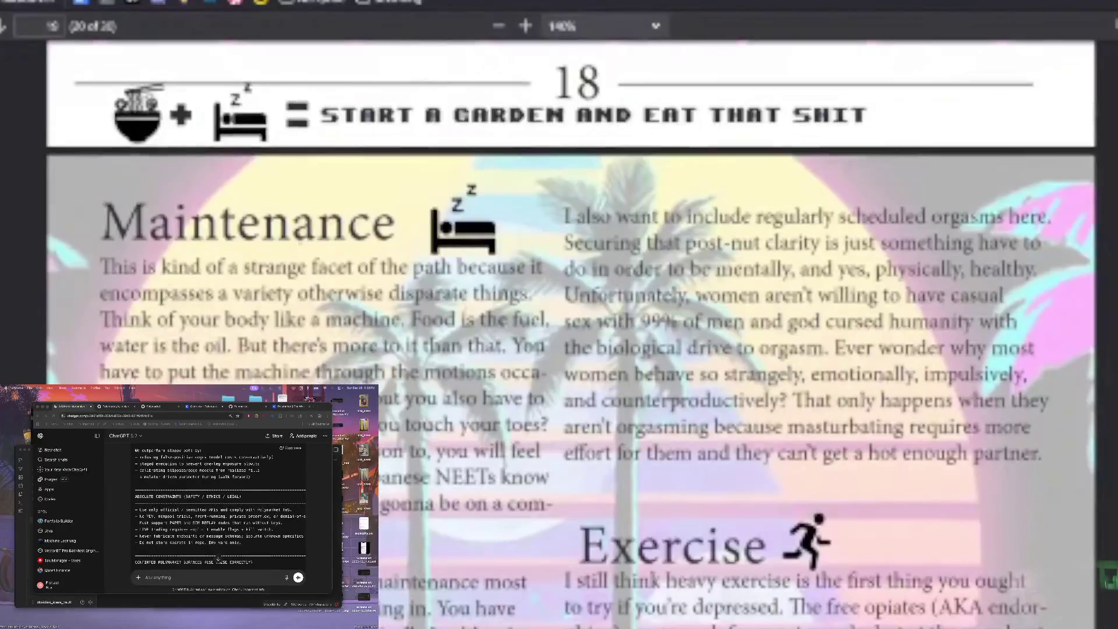
scroll(503, 328, down, 15)
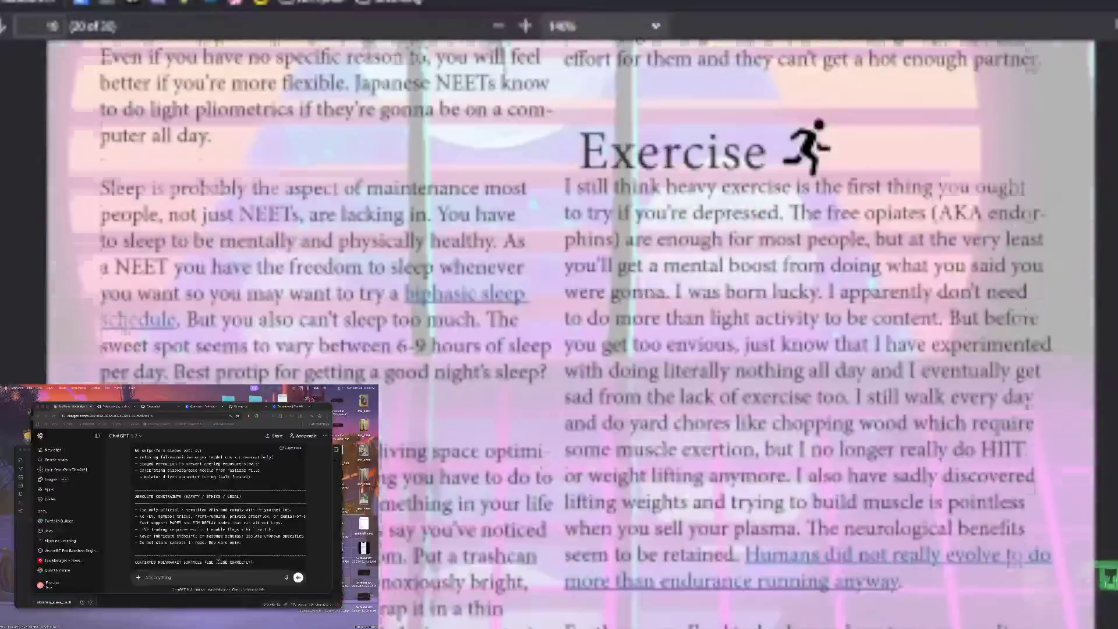
scroll(572, 332, down, 14)
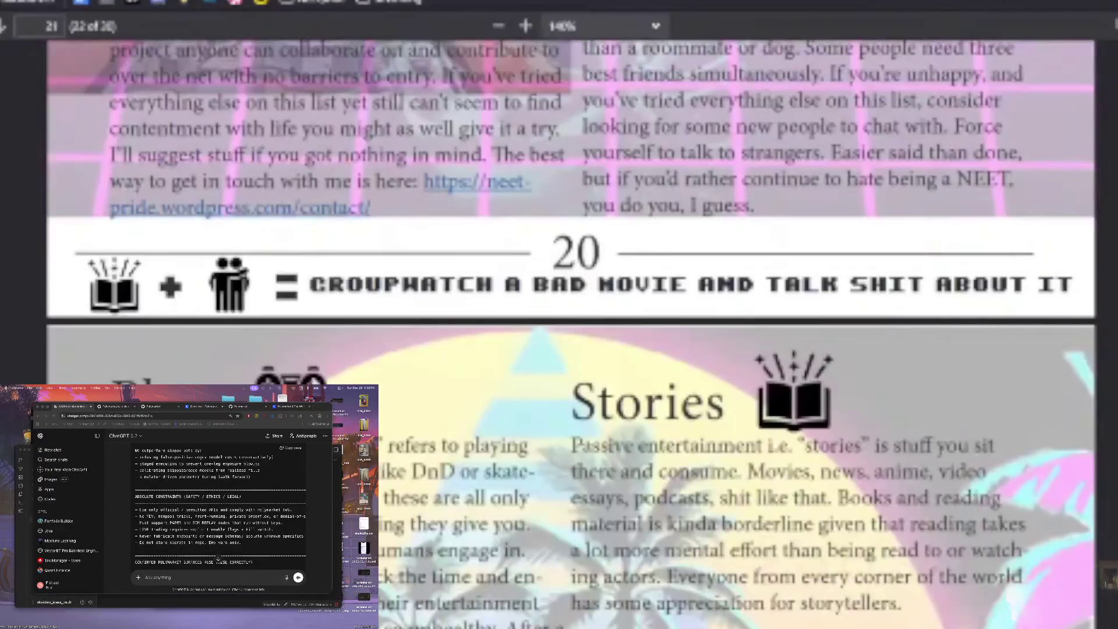
scroll(572, 334, down, 5)
scroll(572, 334, down, 12)
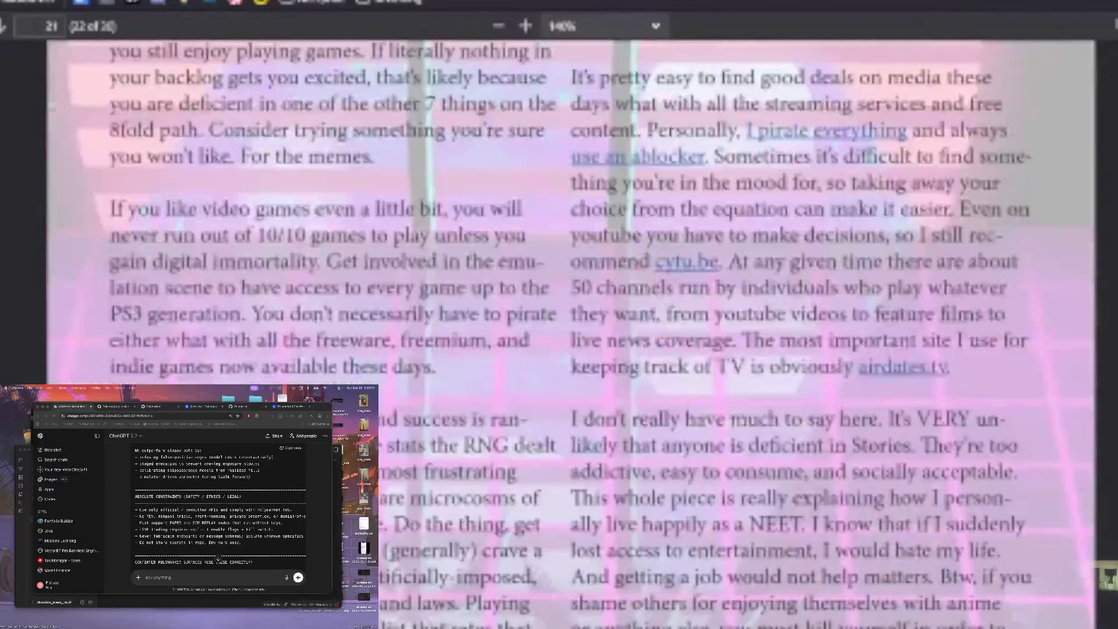
scroll(571, 333, up, 15)
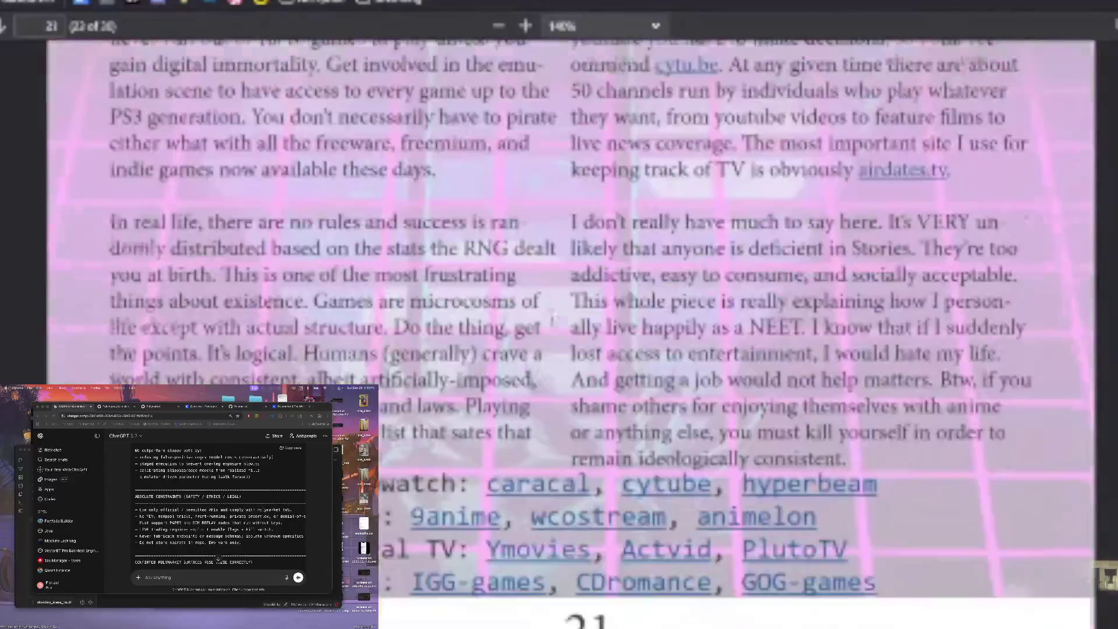
scroll(529, 336, up, 3)
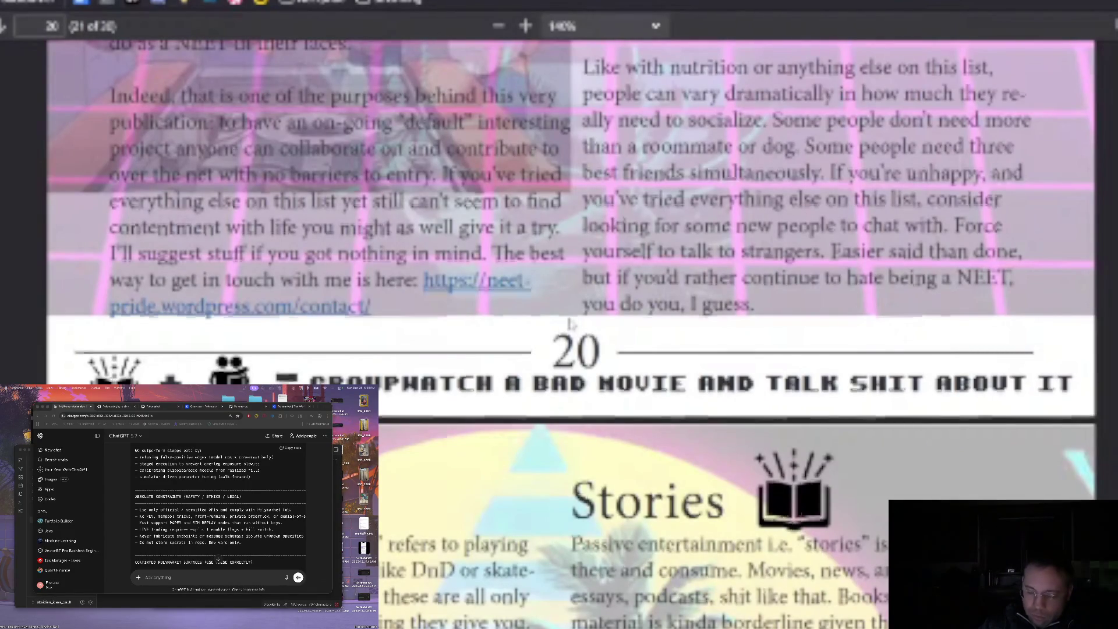
scroll(569, 322, up, 8)
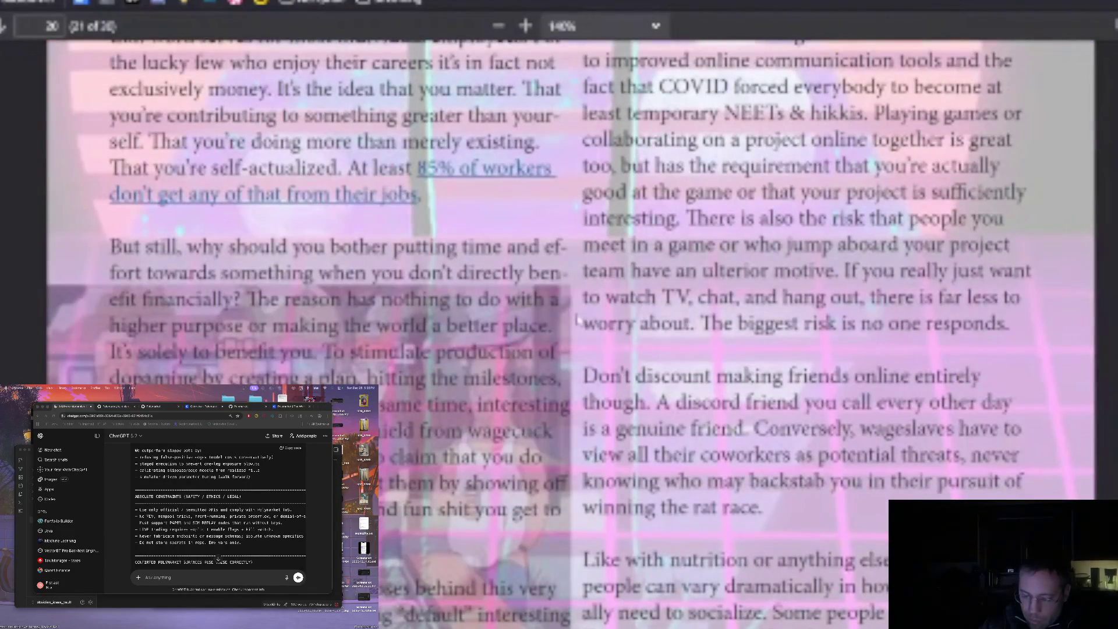
scroll(578, 319, up, 10)
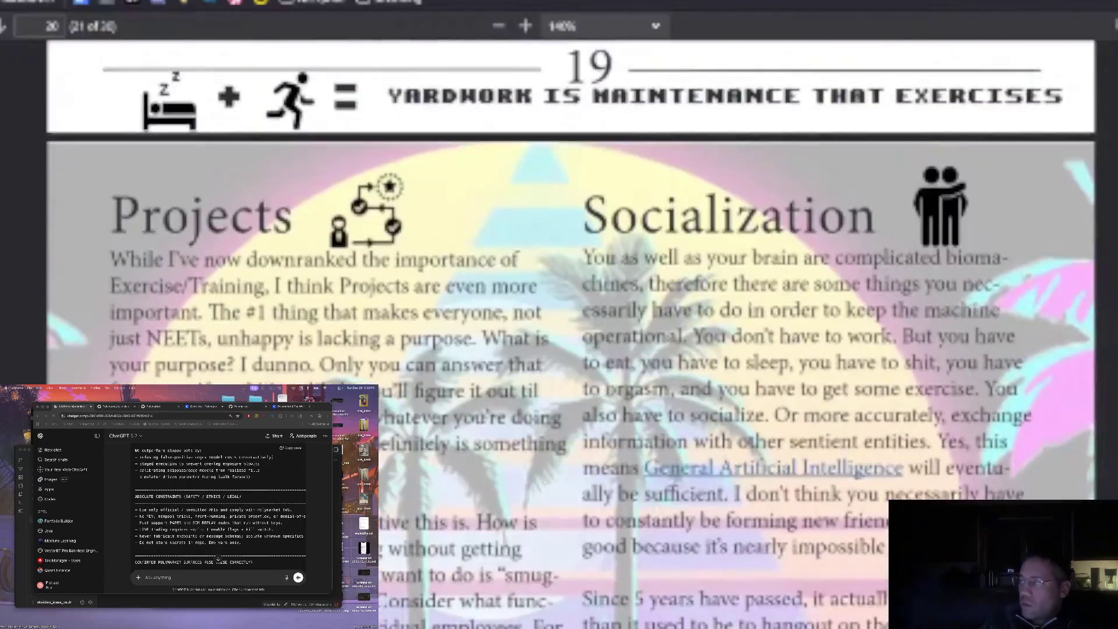
scroll(578, 319, down, 2)
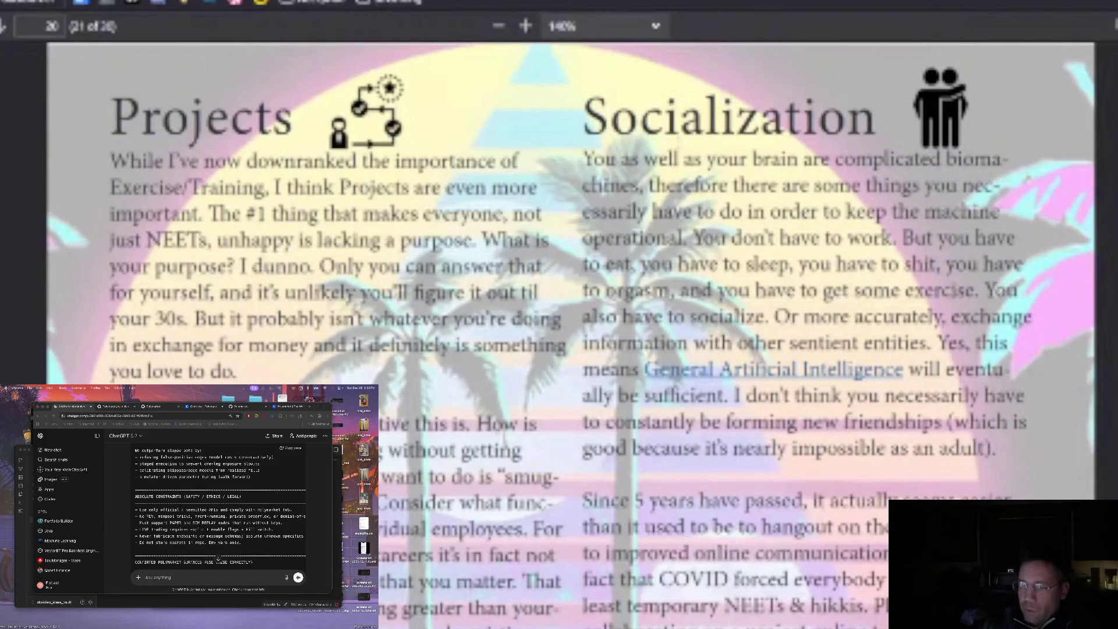
double_click(798, 186)
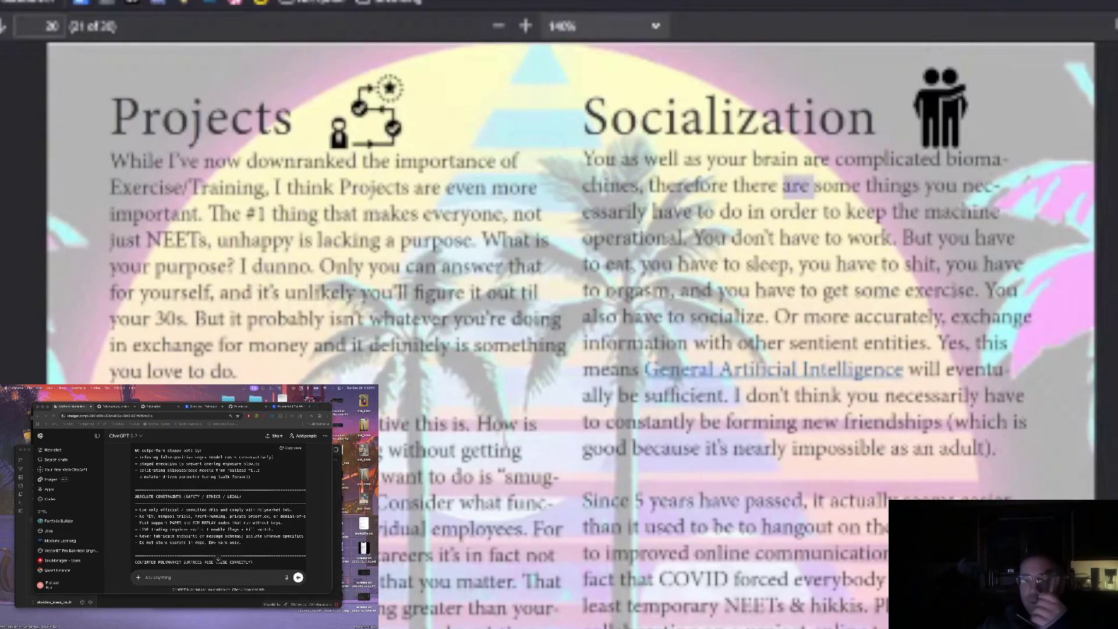
triple_click(802, 238)
double_click(802, 238)
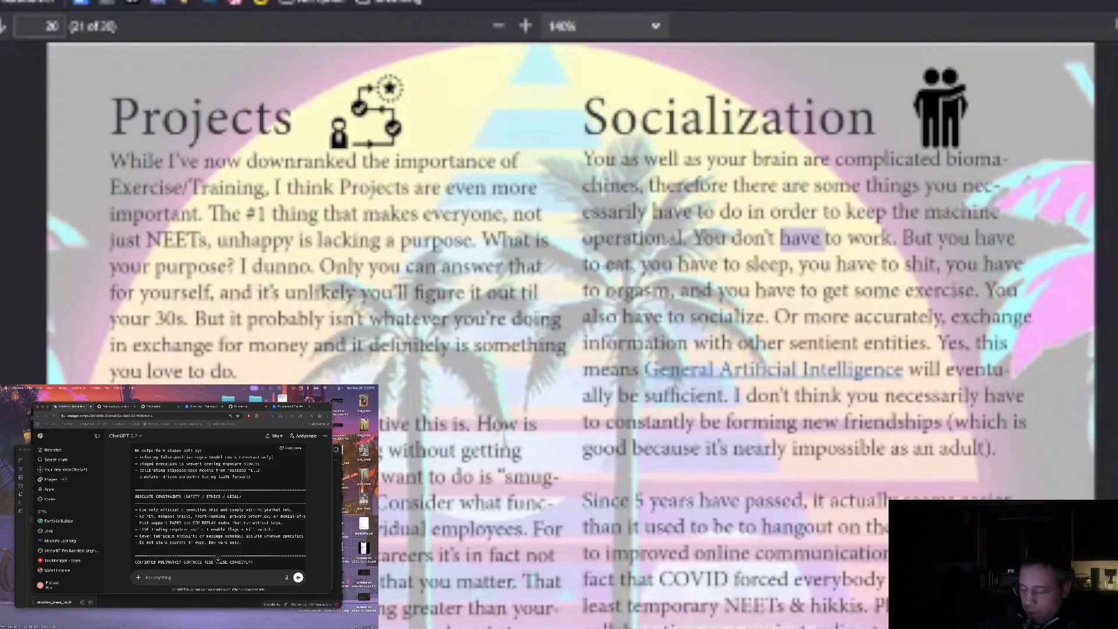
triple_click(818, 159)
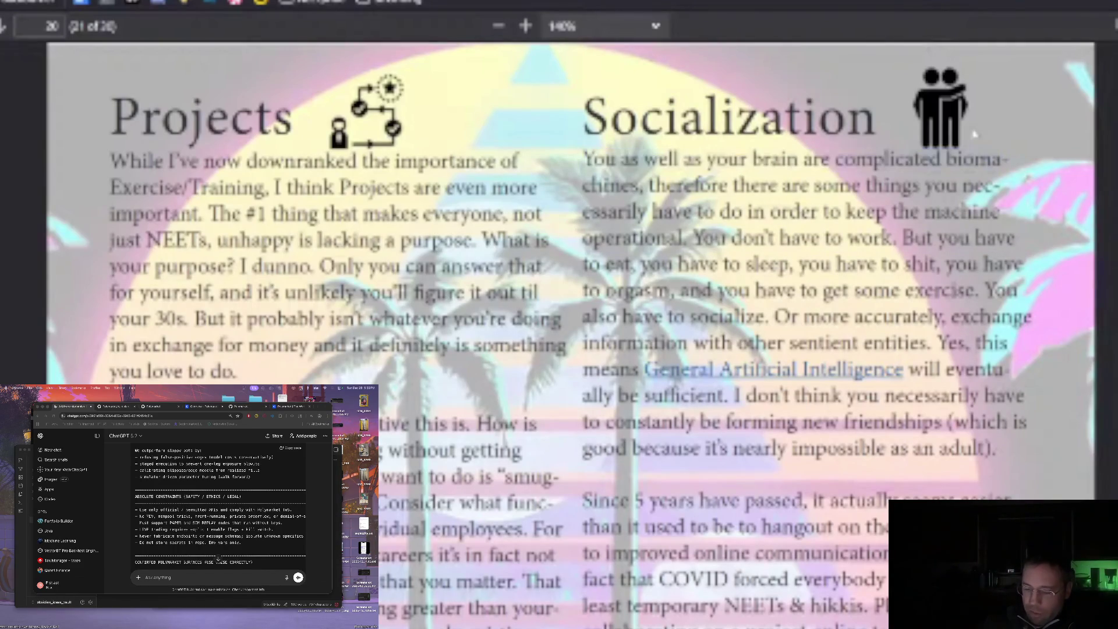
key(ctrl+a)
double_click(728, 116)
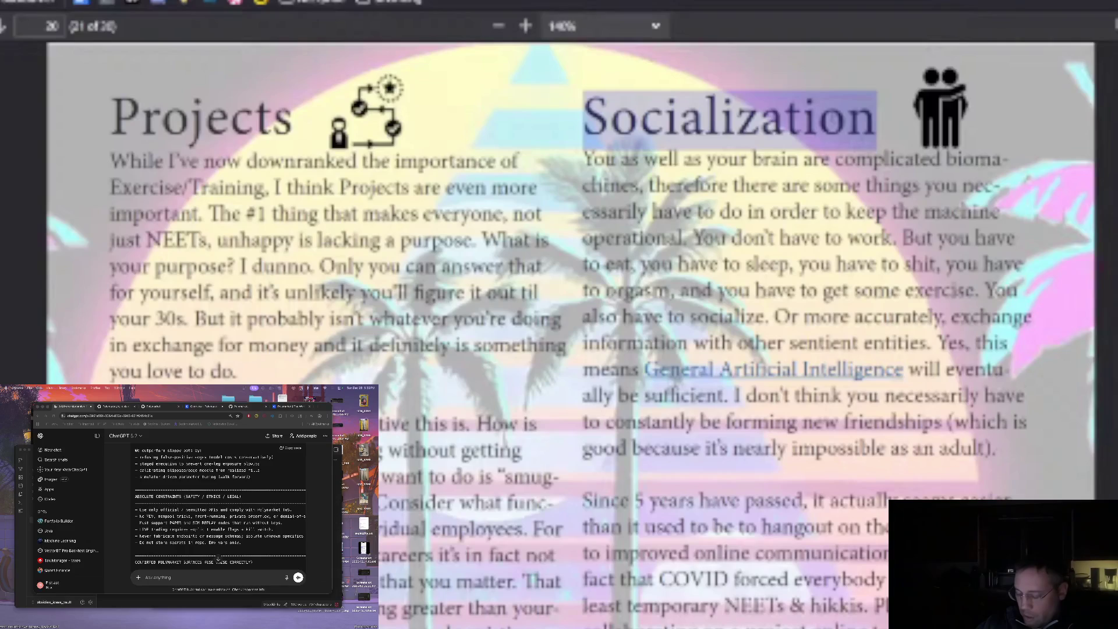
triple_click(791, 163)
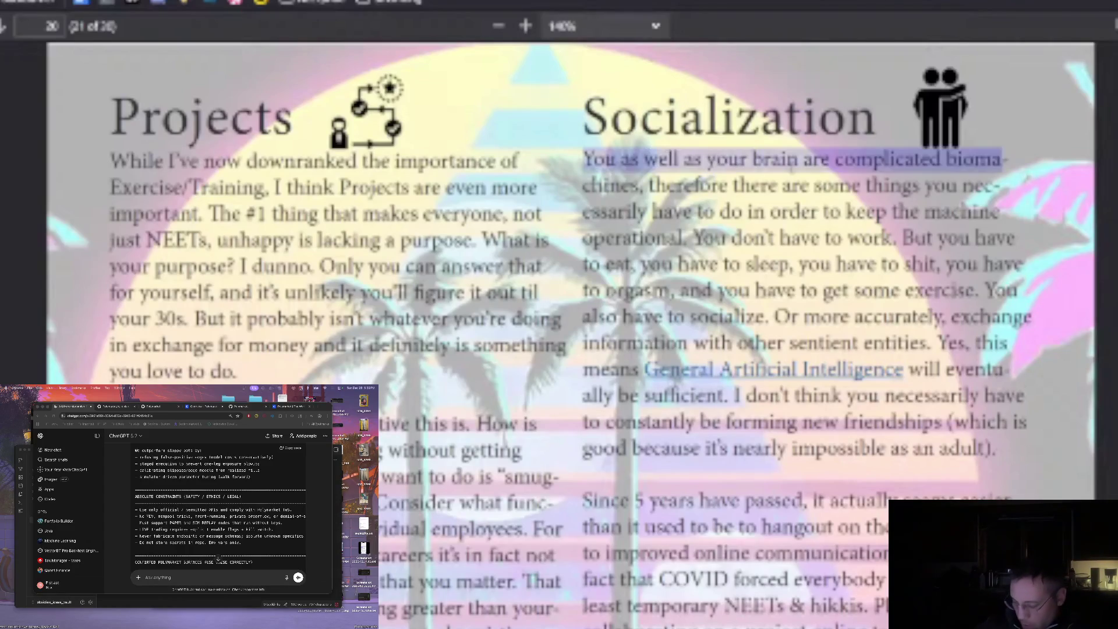
click(782, 192)
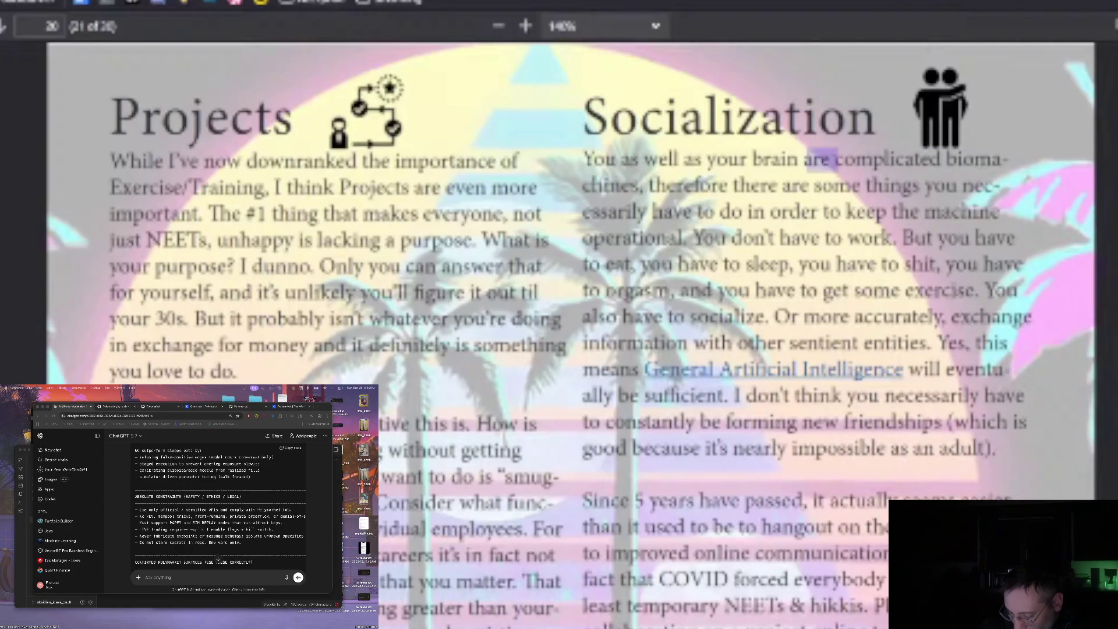
mouse_move(584, 163)
mouse_down()
mouse_move(920, 195)
mouse_move(967, 162)
mouse_move(802, 190)
mouse_move(643, 189)
mouse_move(676, 213)
mouse_move(929, 213)
mouse_move(688, 239)
mouse_move(930, 239)
mouse_move(897, 239)
mouse_up()
click(643, 189)
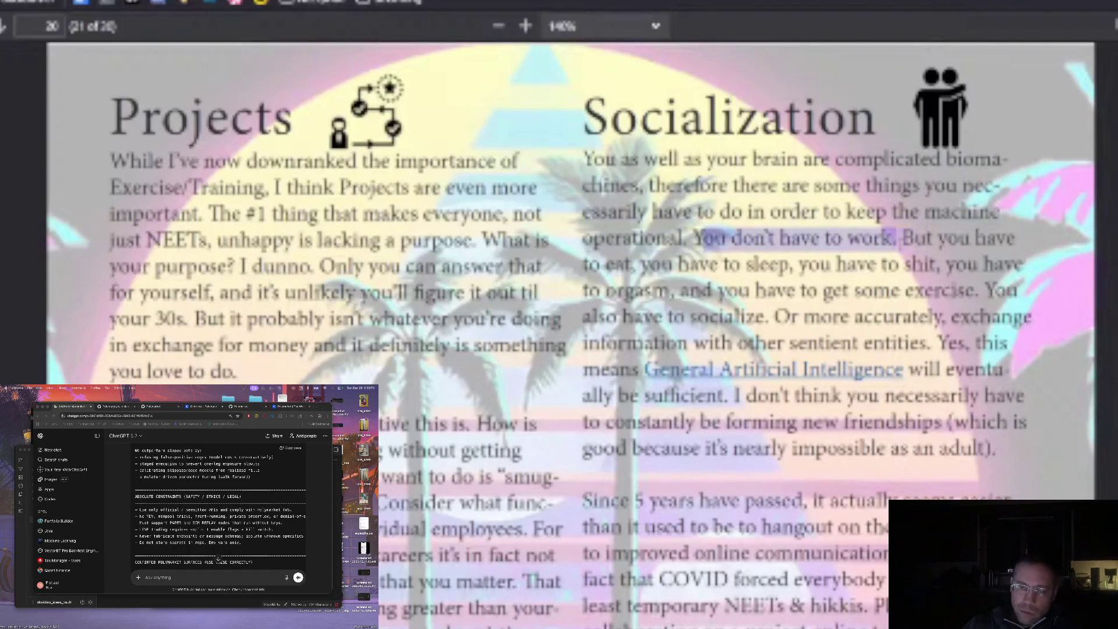
click(900, 240)
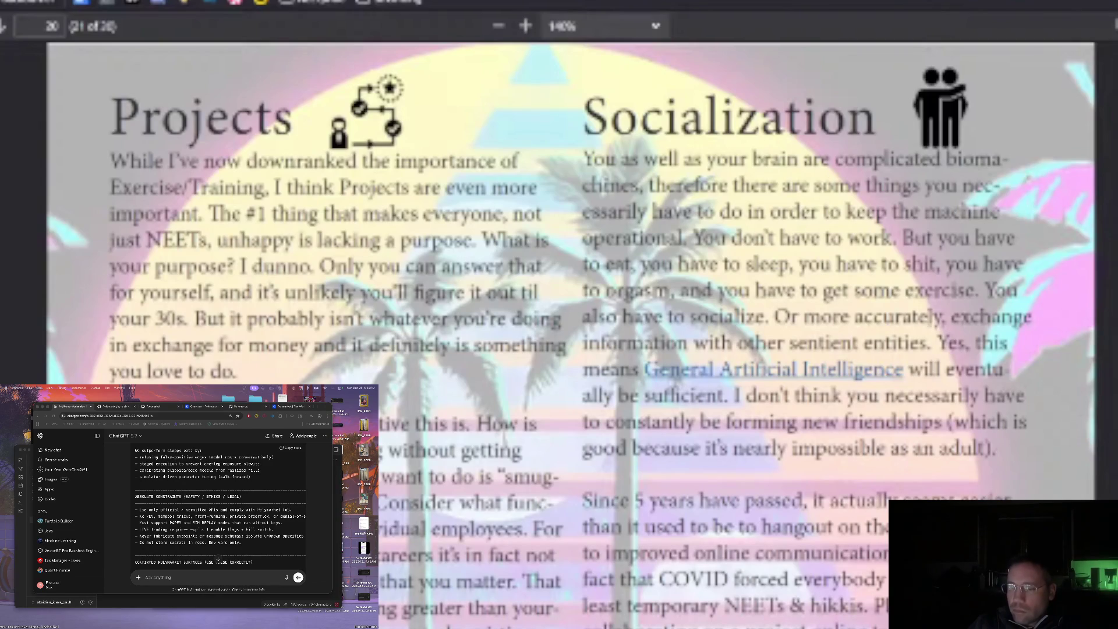
Read to the bottom of page 20, past the 'Groupwatch a bad movie' heading
scroll(953, 337, down, 3)
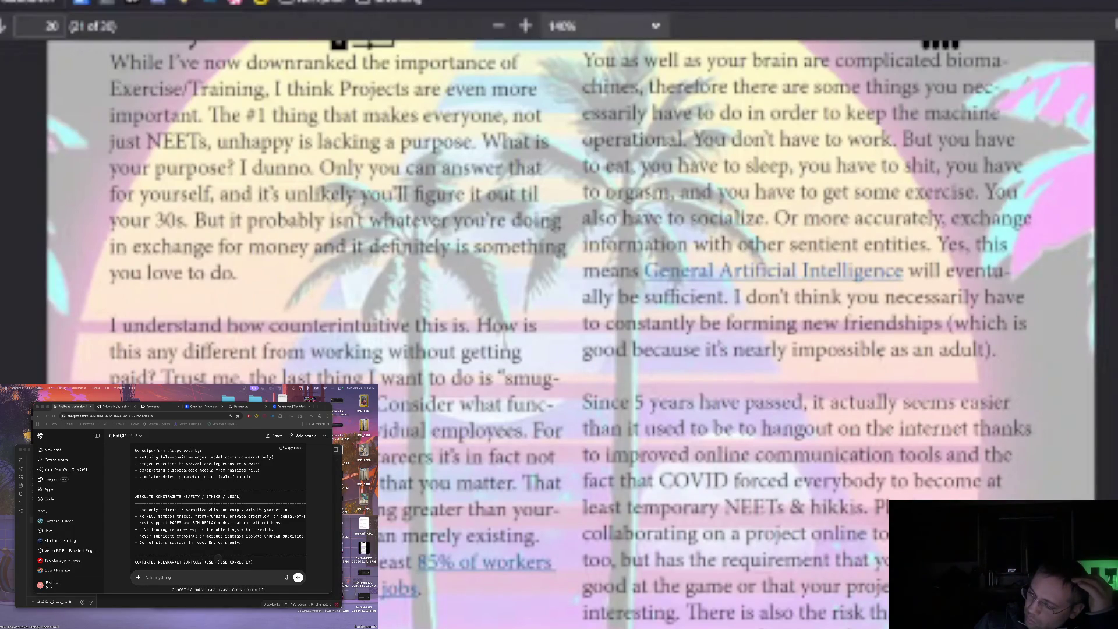
scroll(603, 272, down, 3)
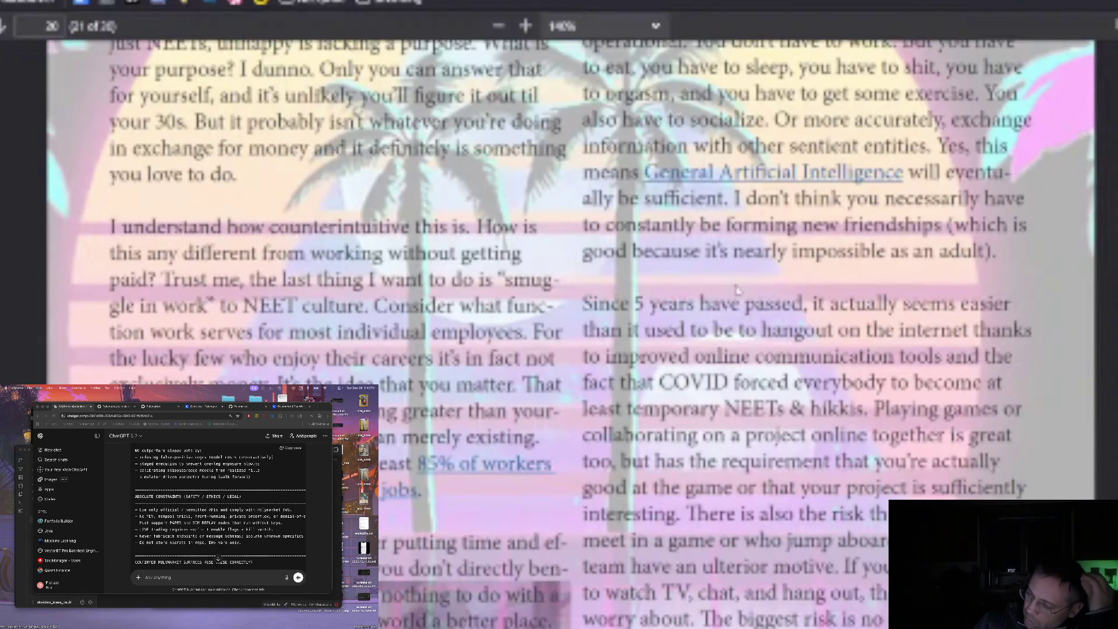
scroll(737, 289, down, 3)
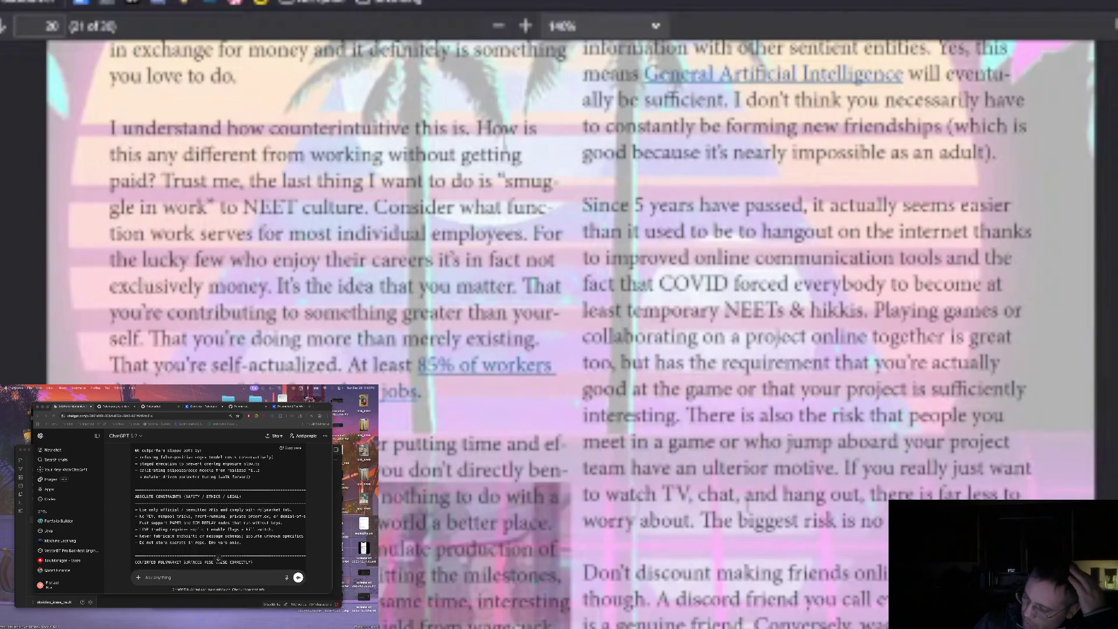
scroll(571, 332, down, 3)
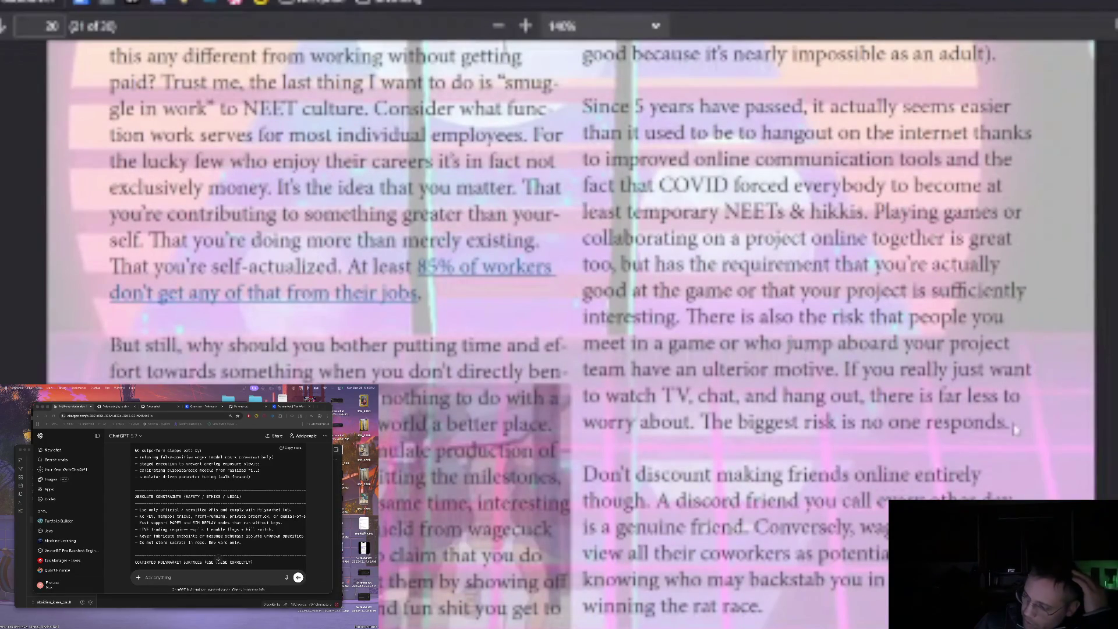
scroll(1015, 428, down, 15)
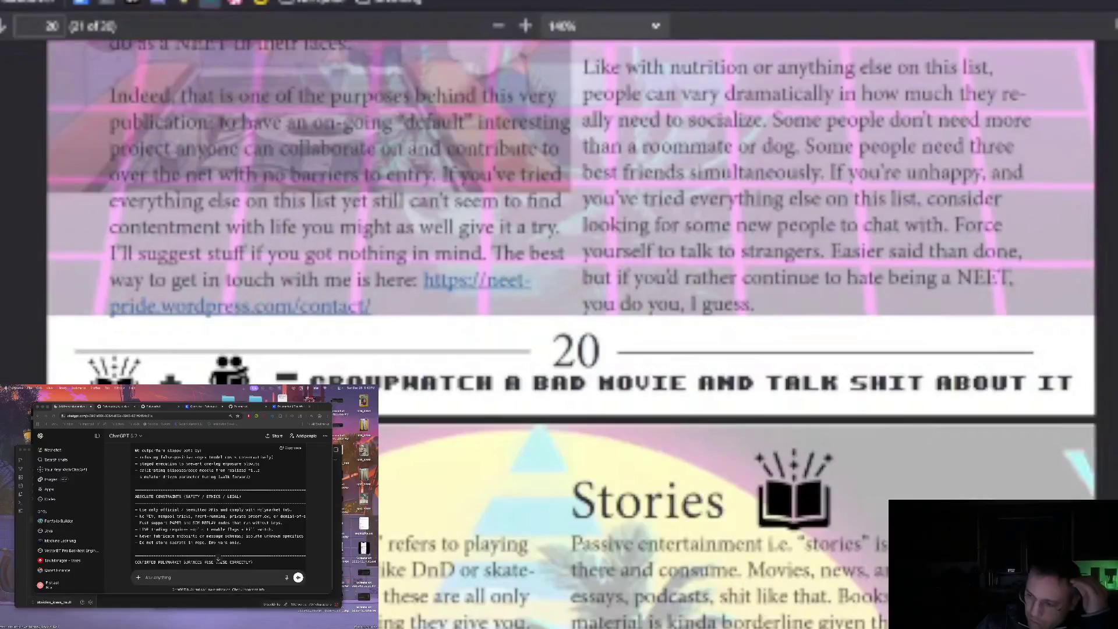
key(ctrl+t)
Open the watch-party site from the TV bookmarks folder, browse its public rooms and join one
mouse_move(15, 92)
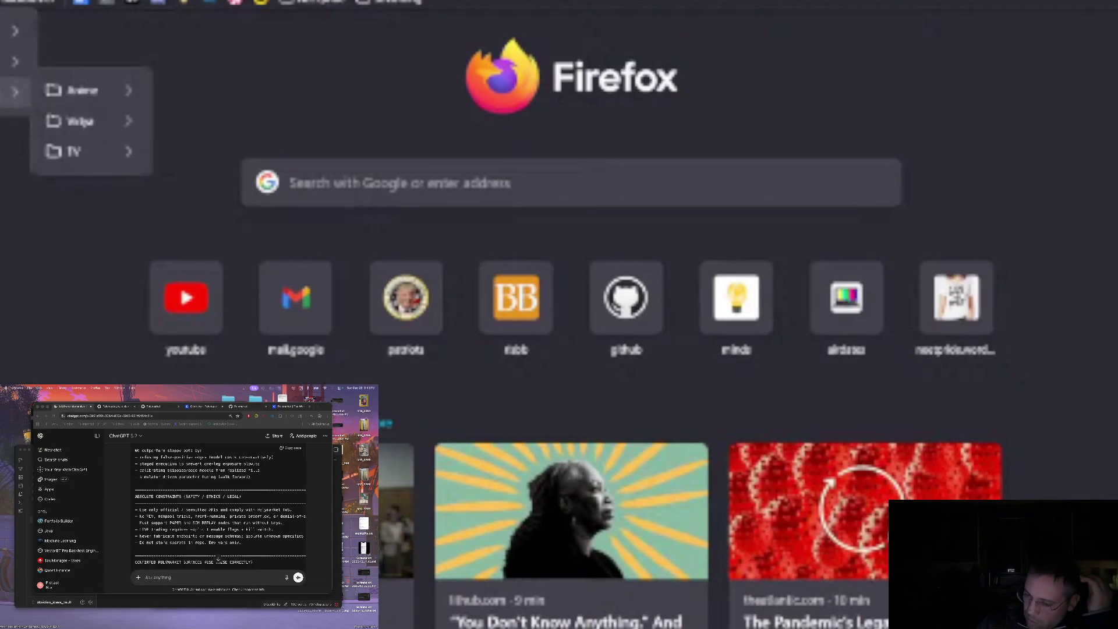
click(274, 306)
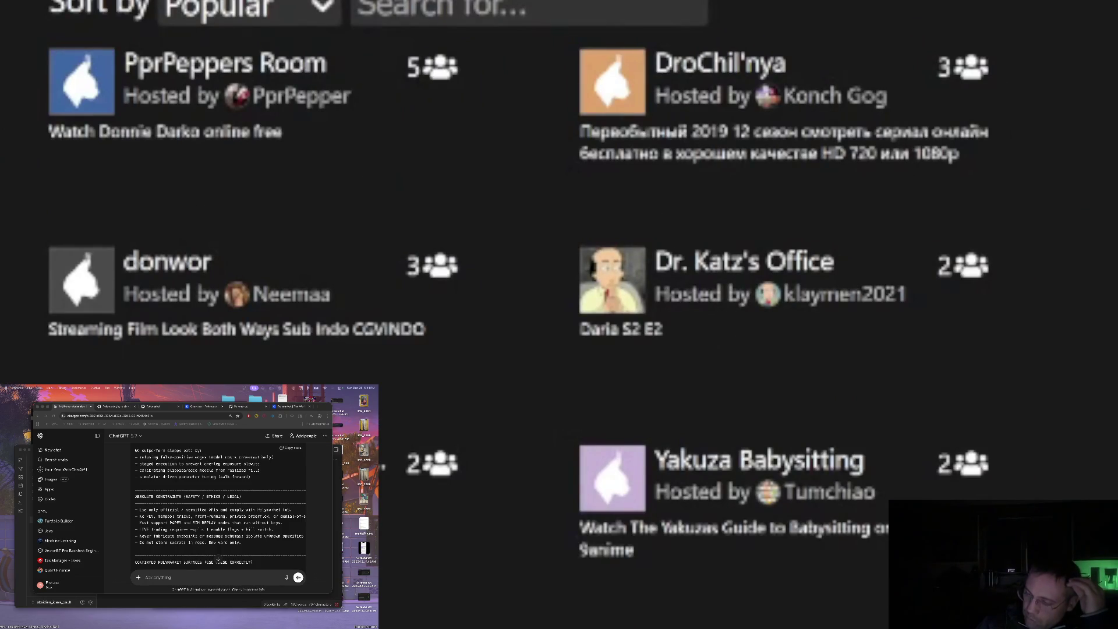
scroll(443, 167, down, 5)
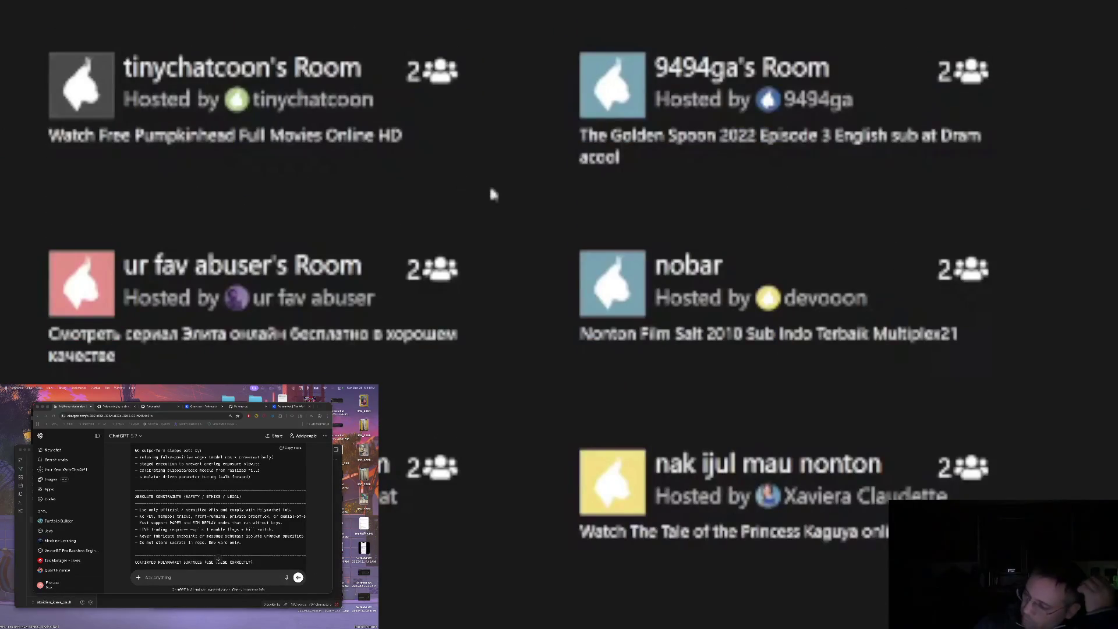
scroll(491, 188, up, 8)
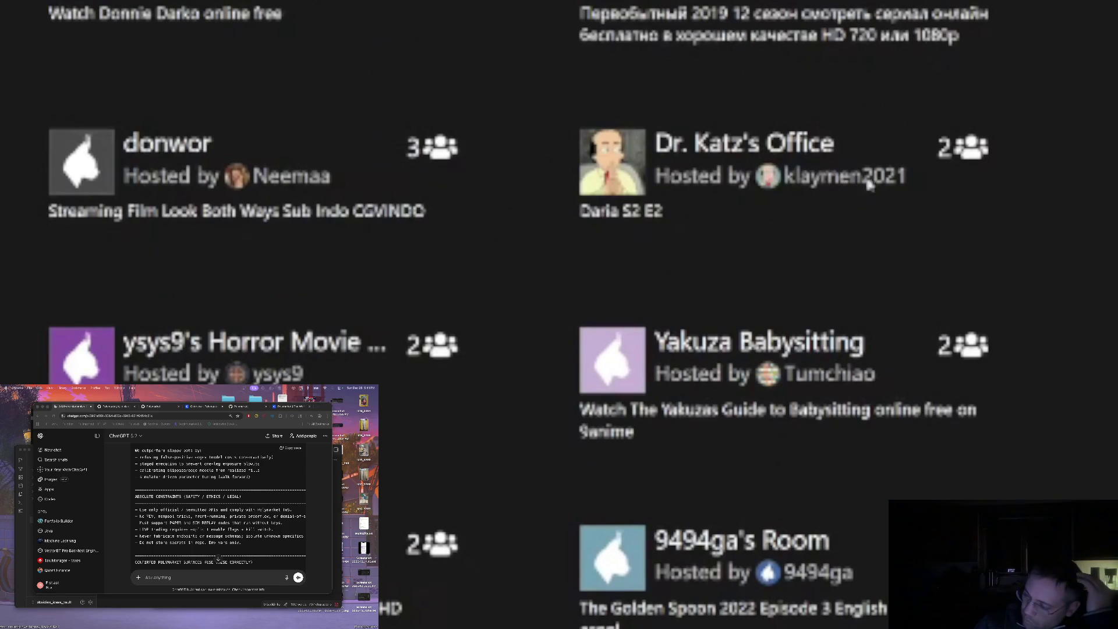
scroll(751, 156, up, 1)
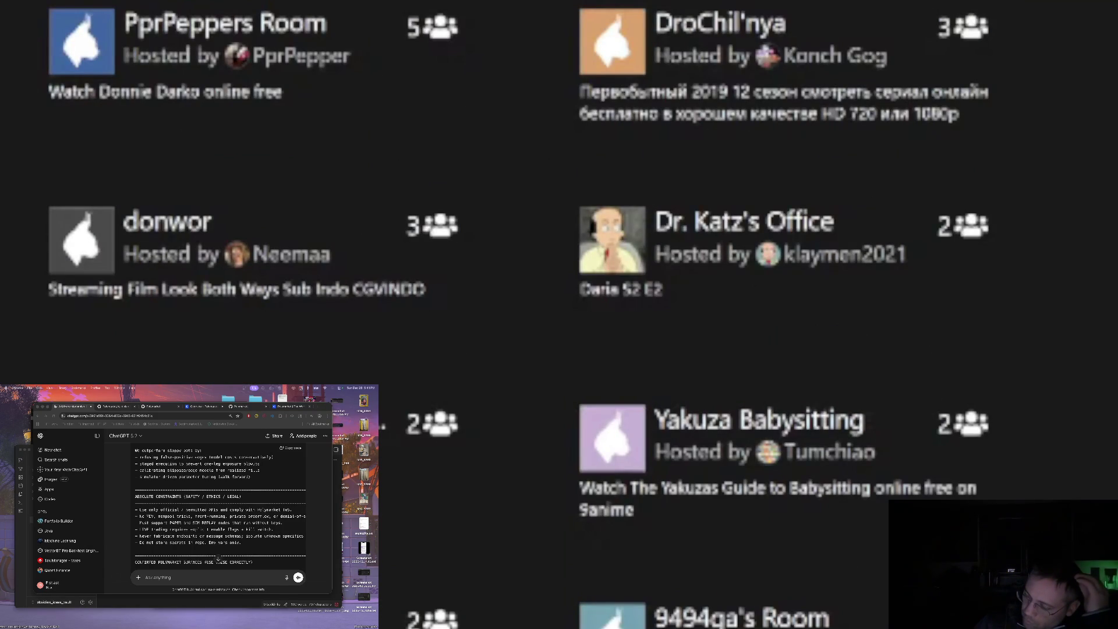
scroll(828, 347, down, 1)
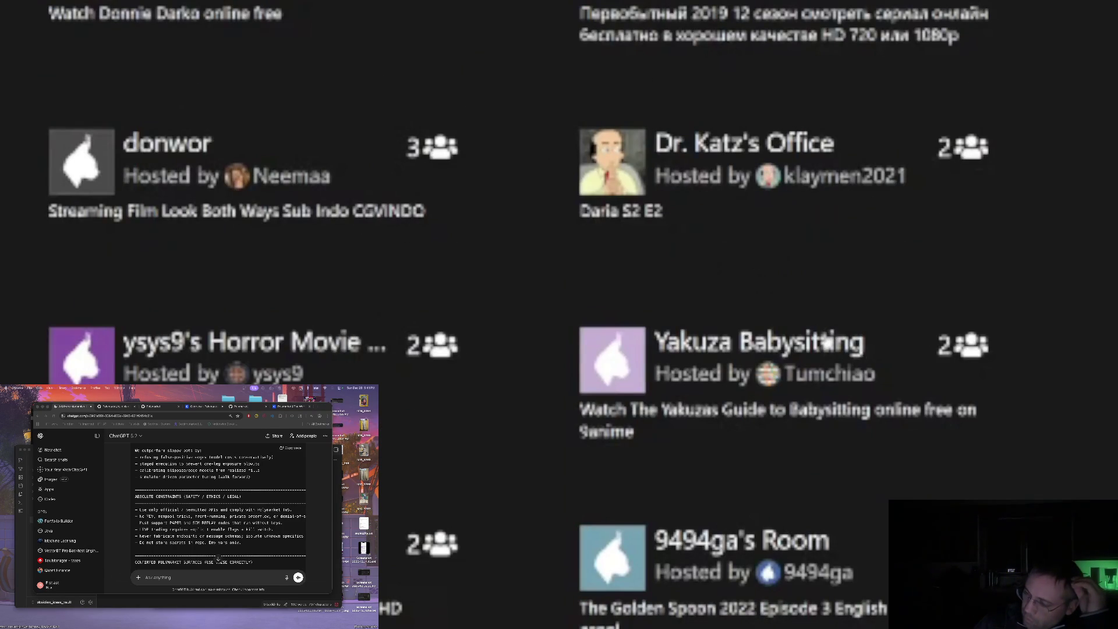
scroll(827, 343, up, 2)
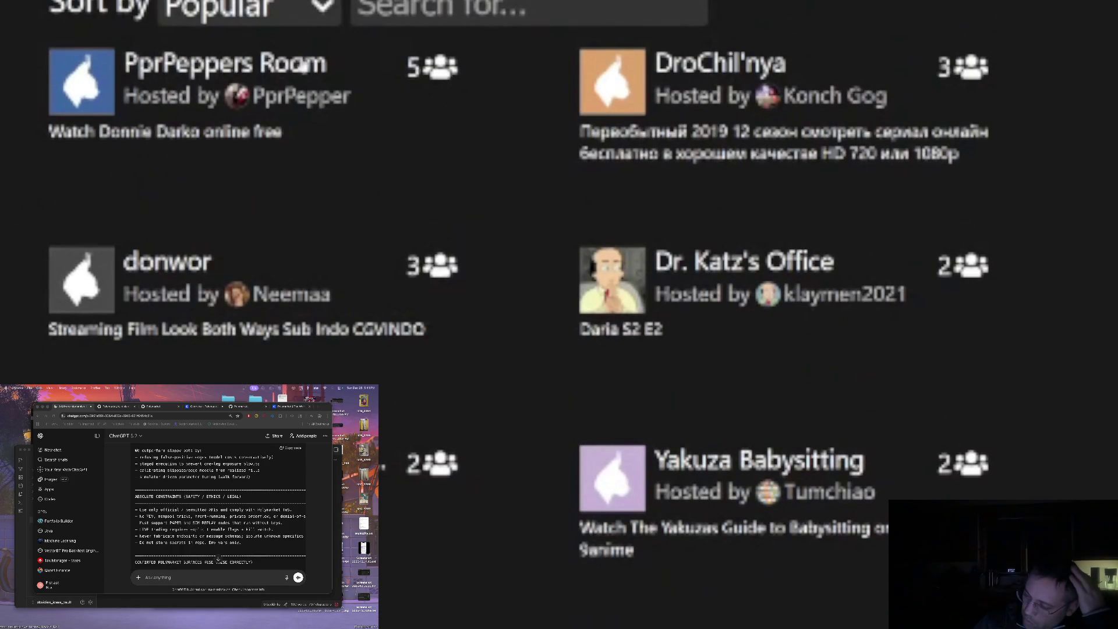
scroll(260, 197, down, 5)
scroll(303, 204, down, 10)
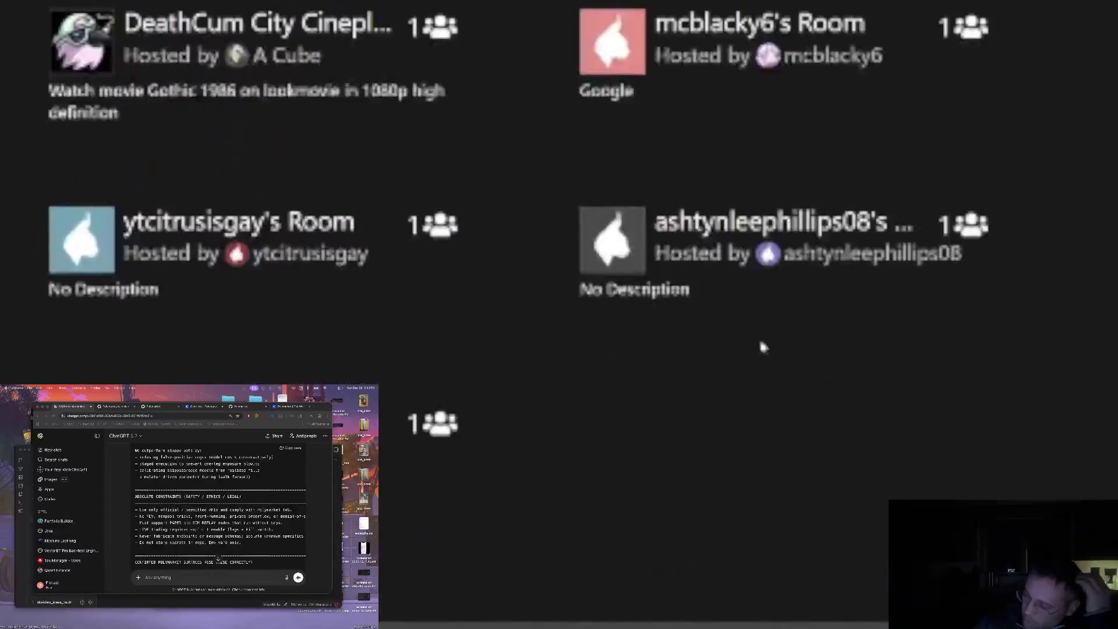
scroll(763, 102, up, 6)
click(755, 181)
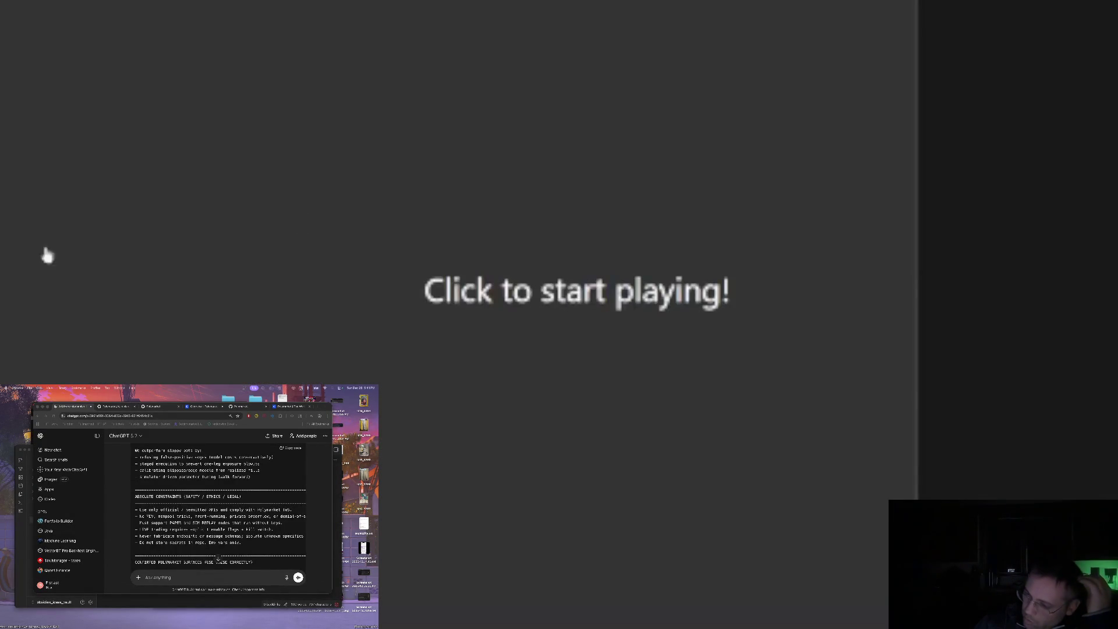
Start playing the joined watch-party room's stream
click(48, 256)
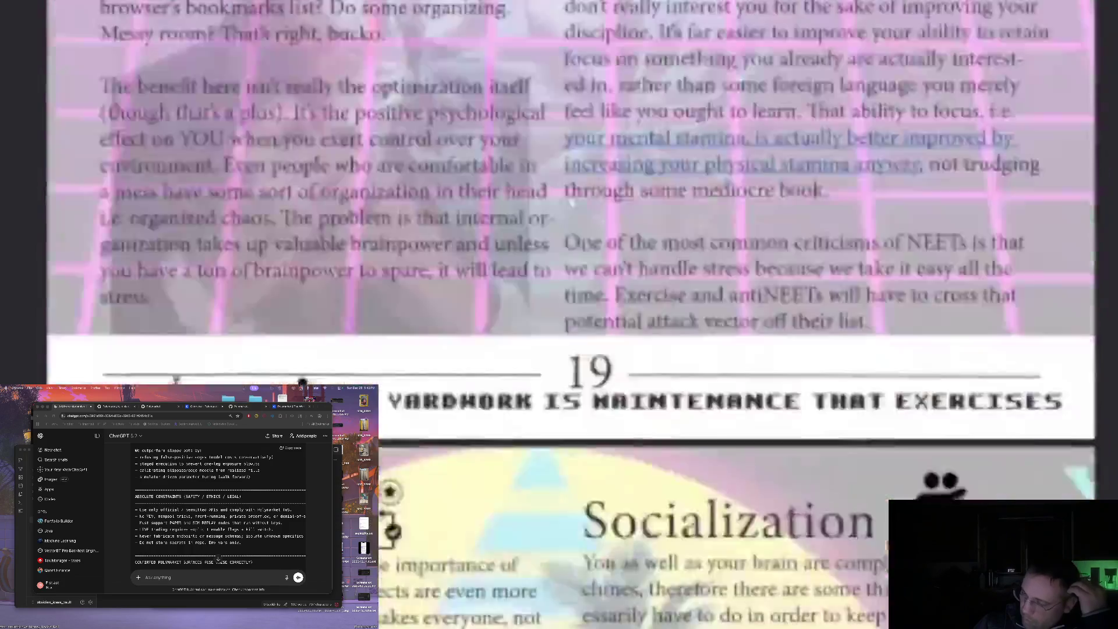
Read from page 18 down to the Stories paragraph recommending cytu.be and airdates.tv
scroll(571, 200, up, 10)
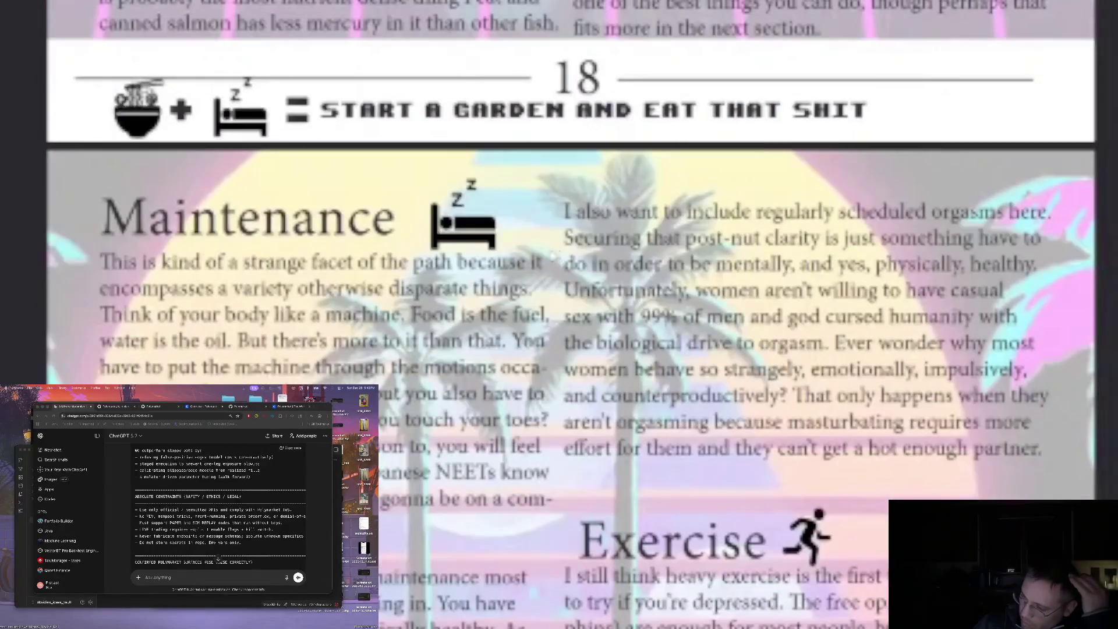
scroll(572, 314, up, 12)
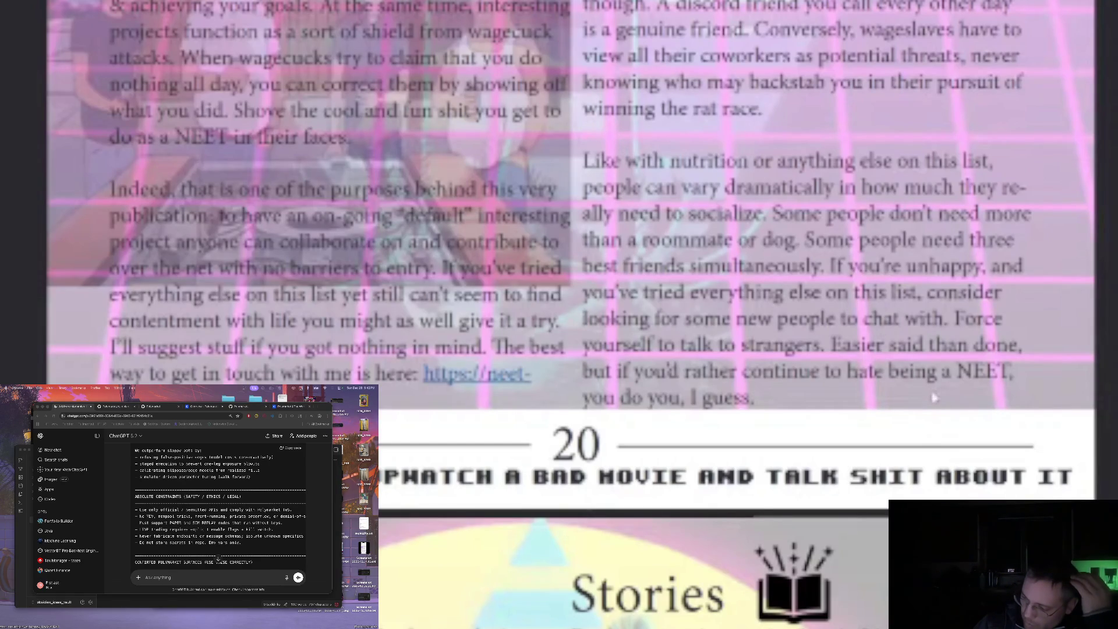
scroll(932, 405, down, 8)
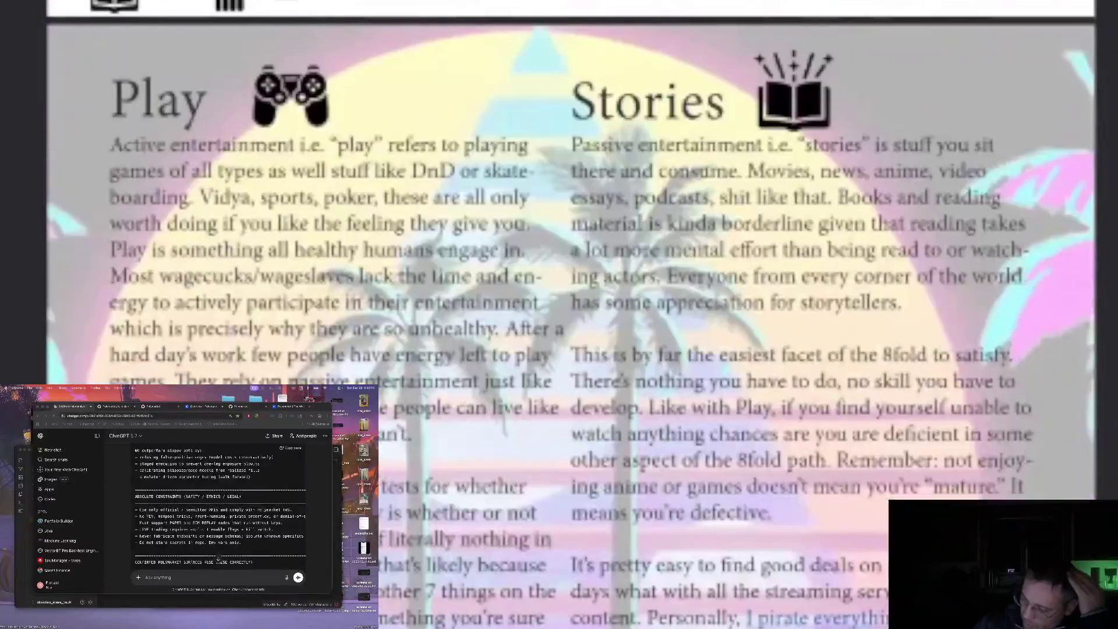
scroll(69, 99, down, 2)
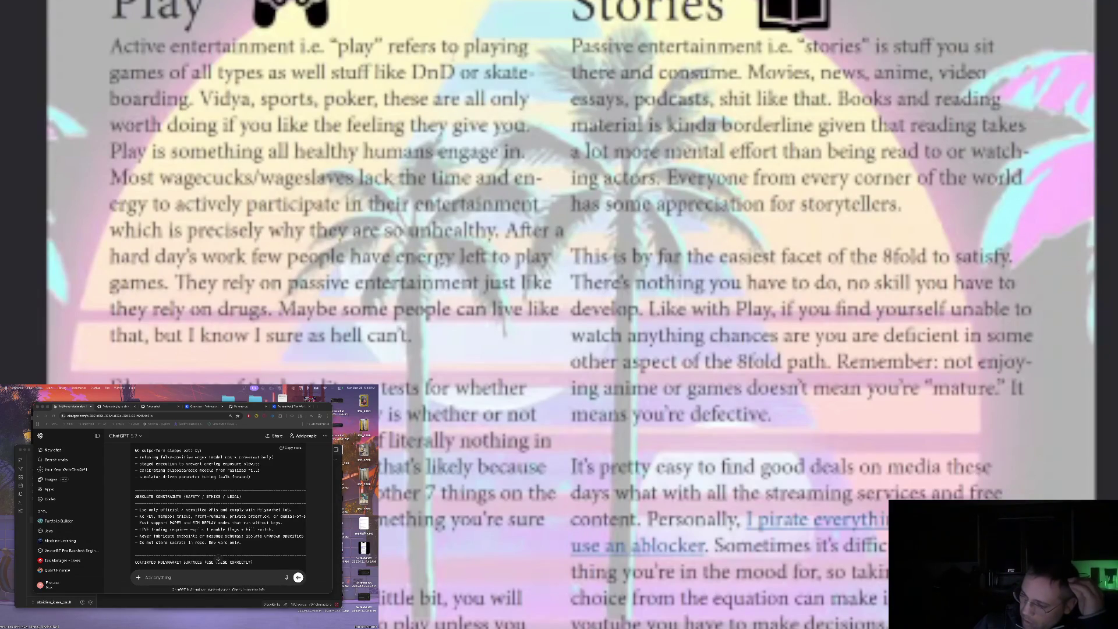
scroll(571, 314, down, 3)
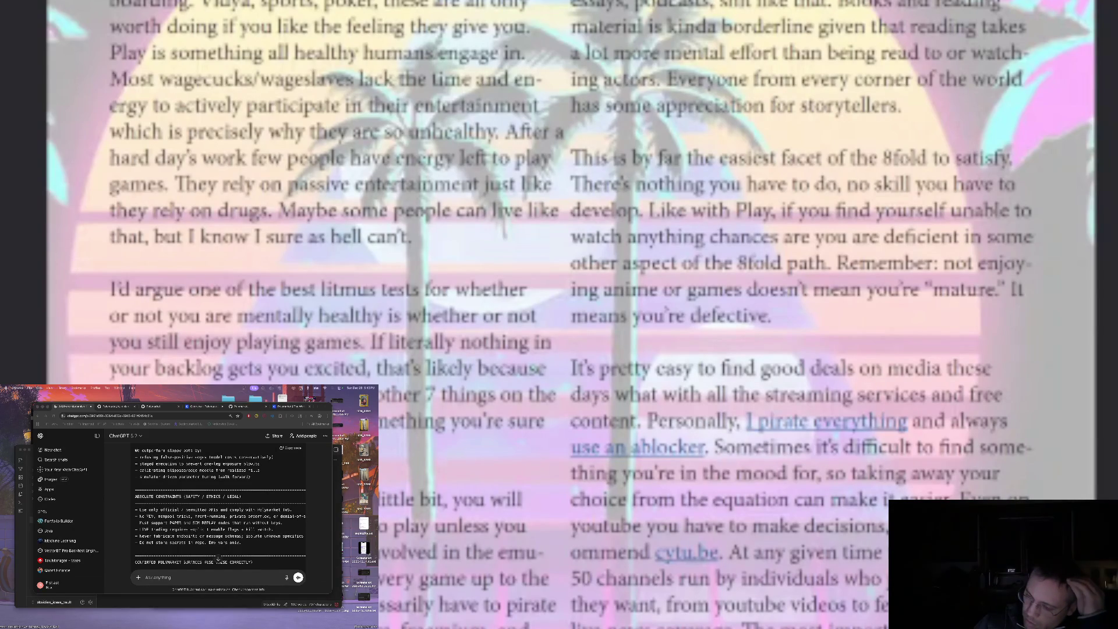
scroll(570, 314, down, 3)
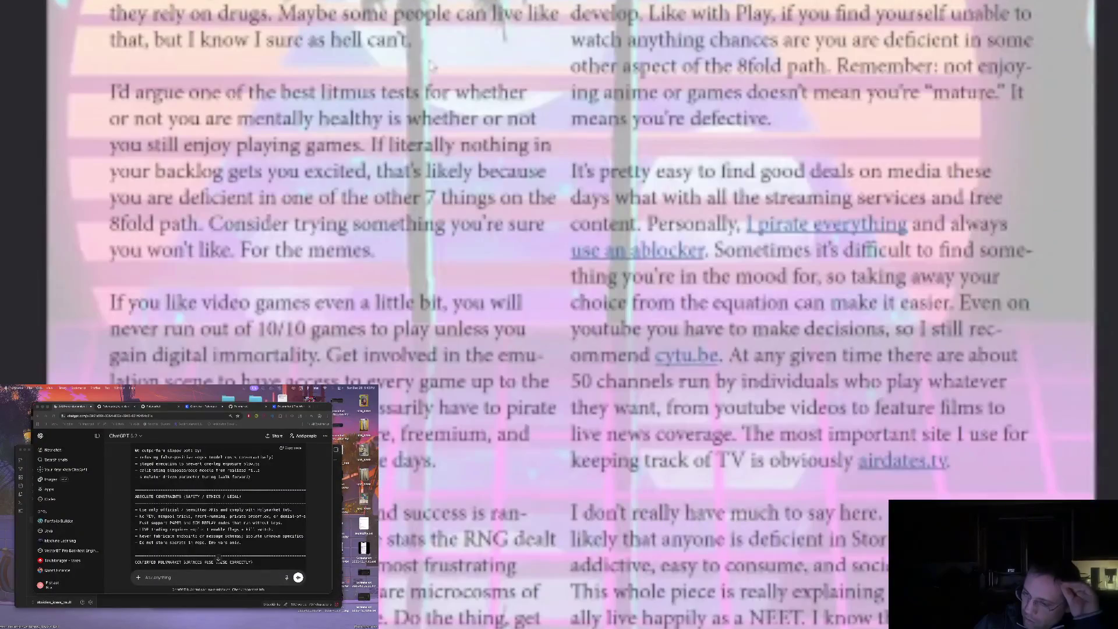
scroll(434, 64, down, 4)
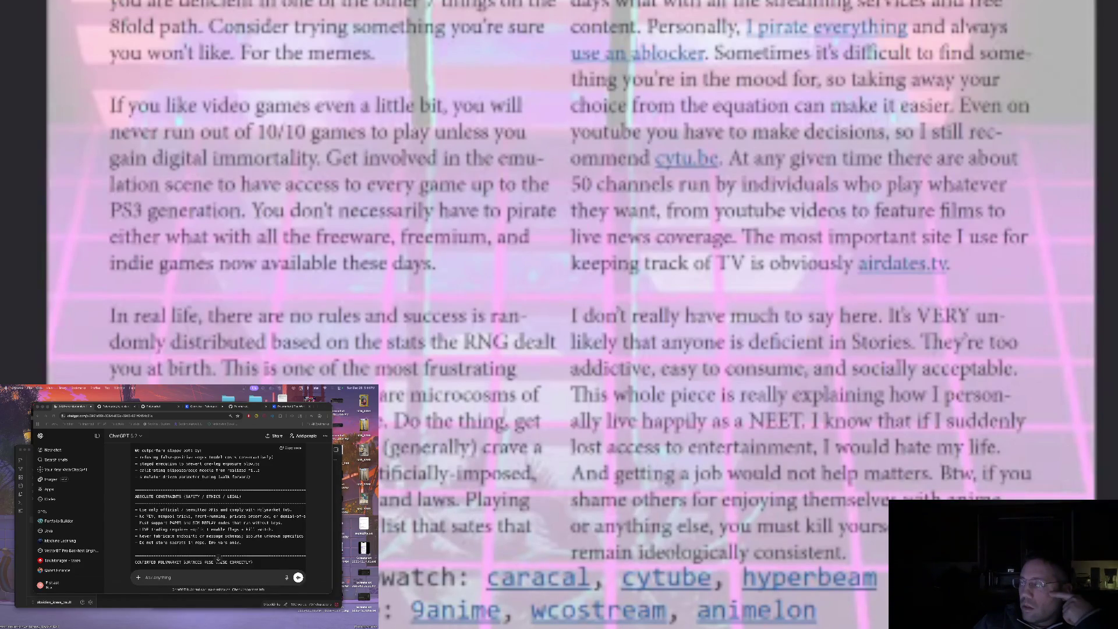
scroll(813, 334, up, 5)
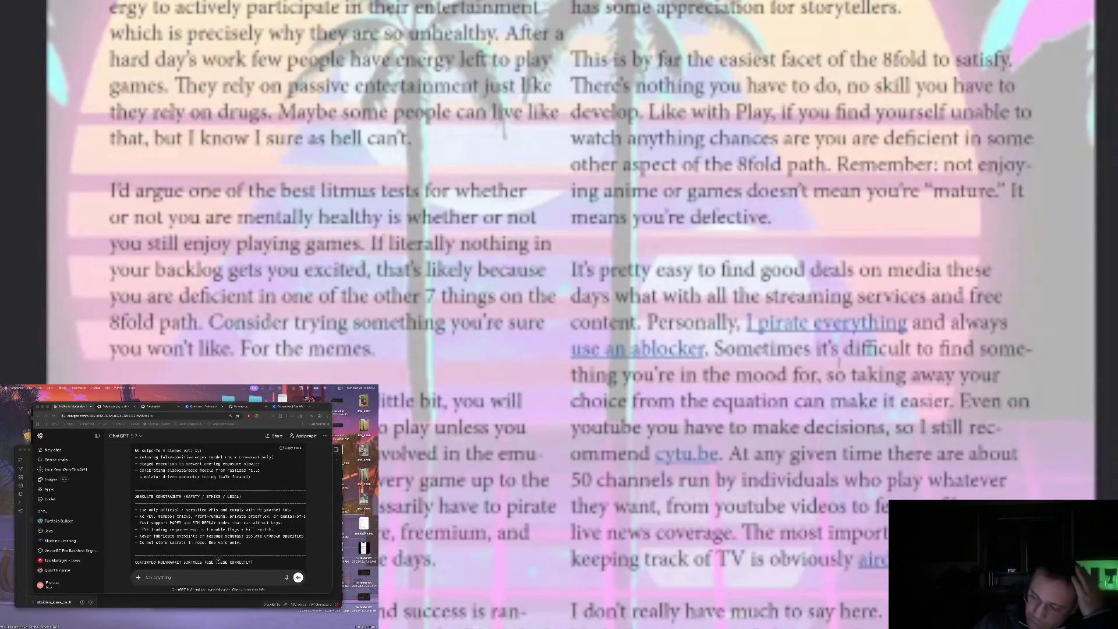
Scroll through the zine and highlight the lines about not enjoying anime or games
scroll(839, 358, up, 5)
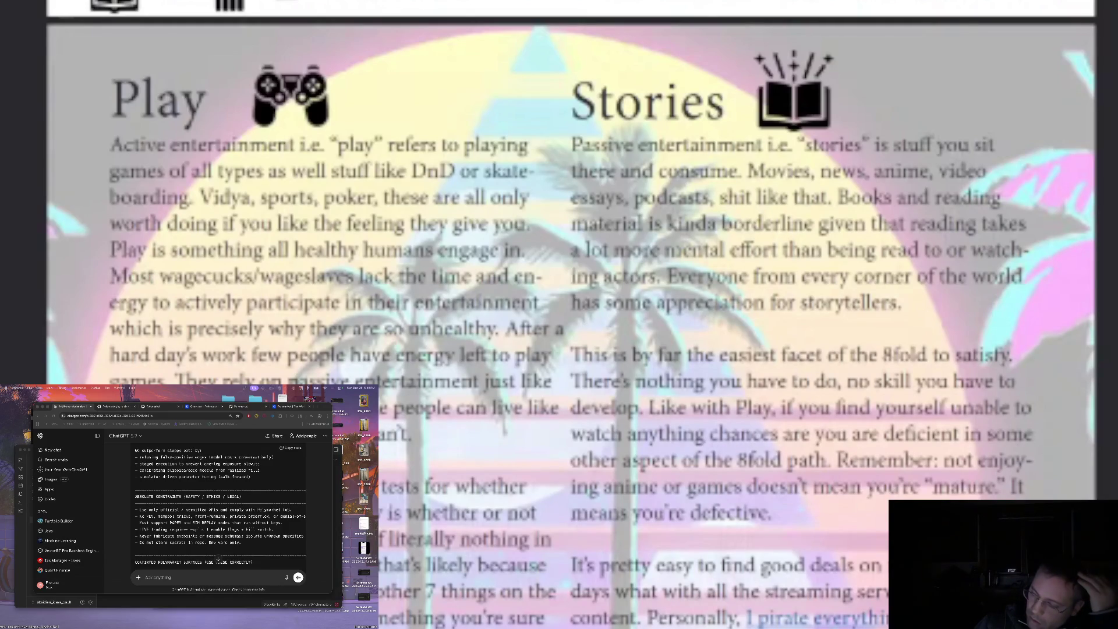
scroll(571, 315, down, 3)
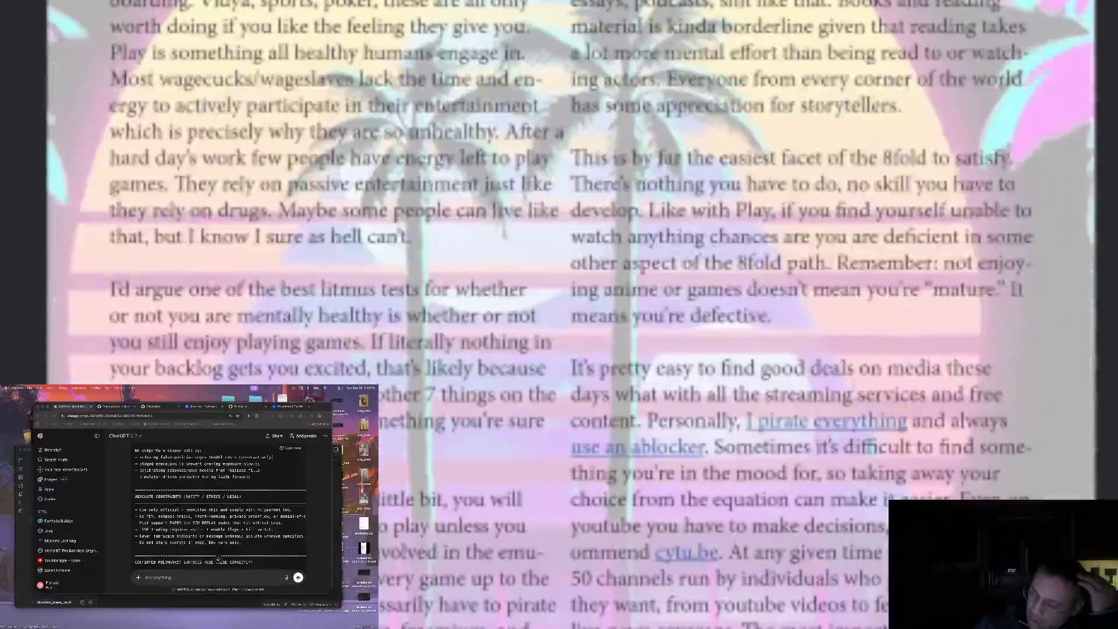
triple_click(860, 291)
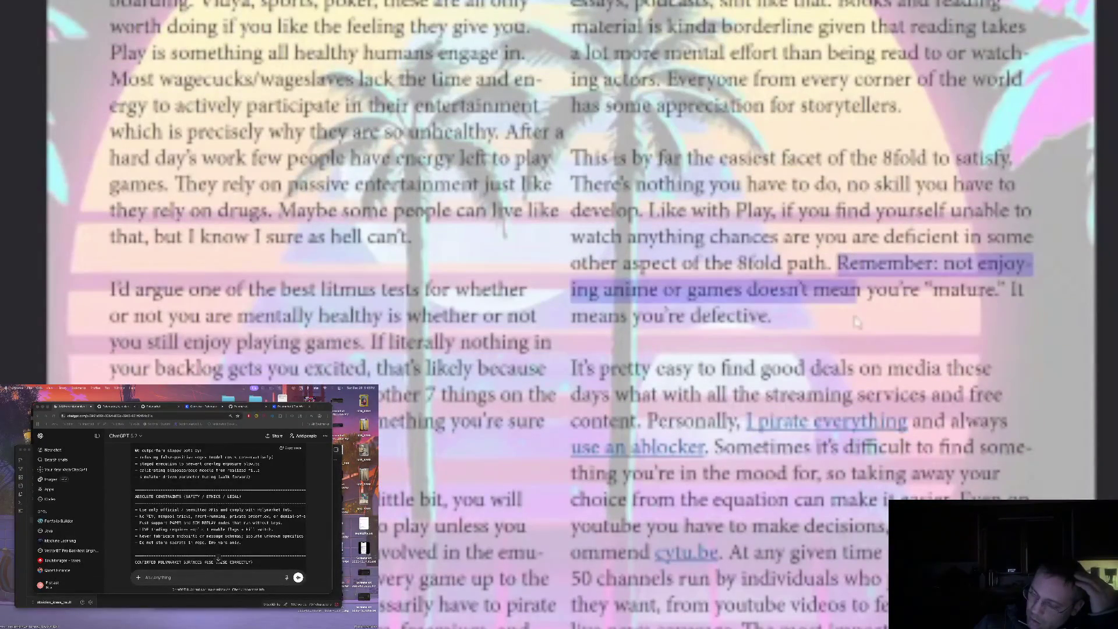
click(861, 291)
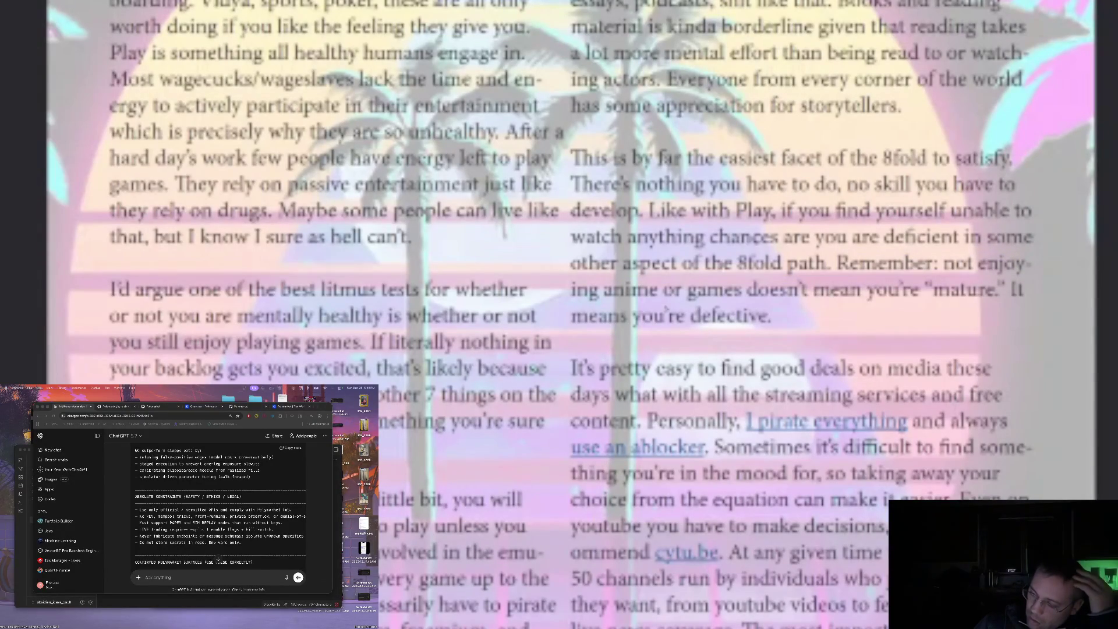
scroll(668, 309, down, 3)
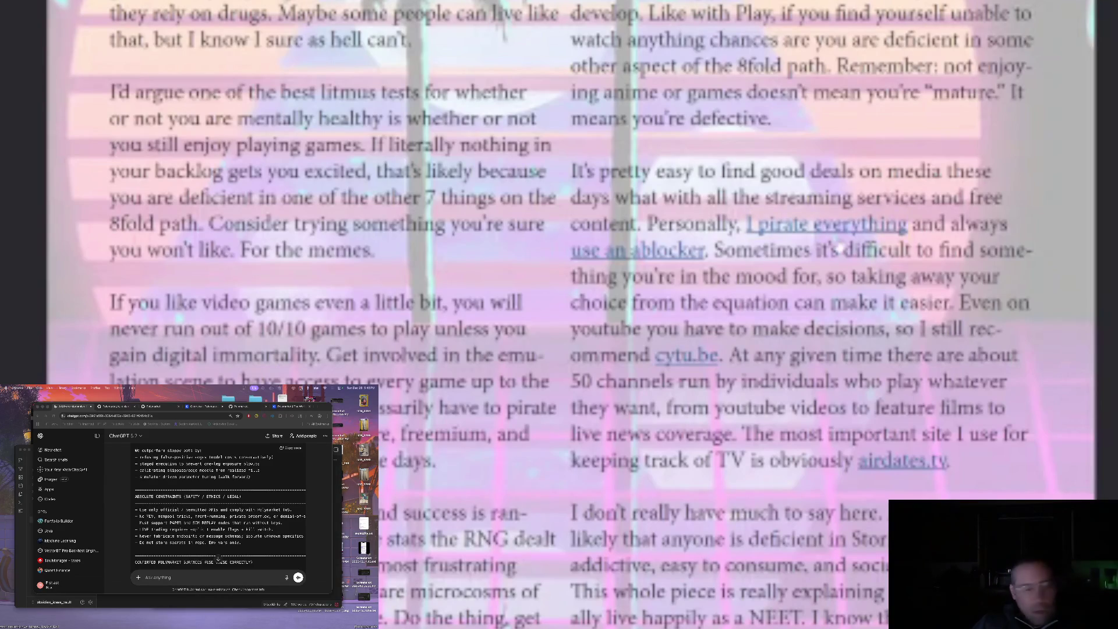
scroll(839, 248, up, 2)
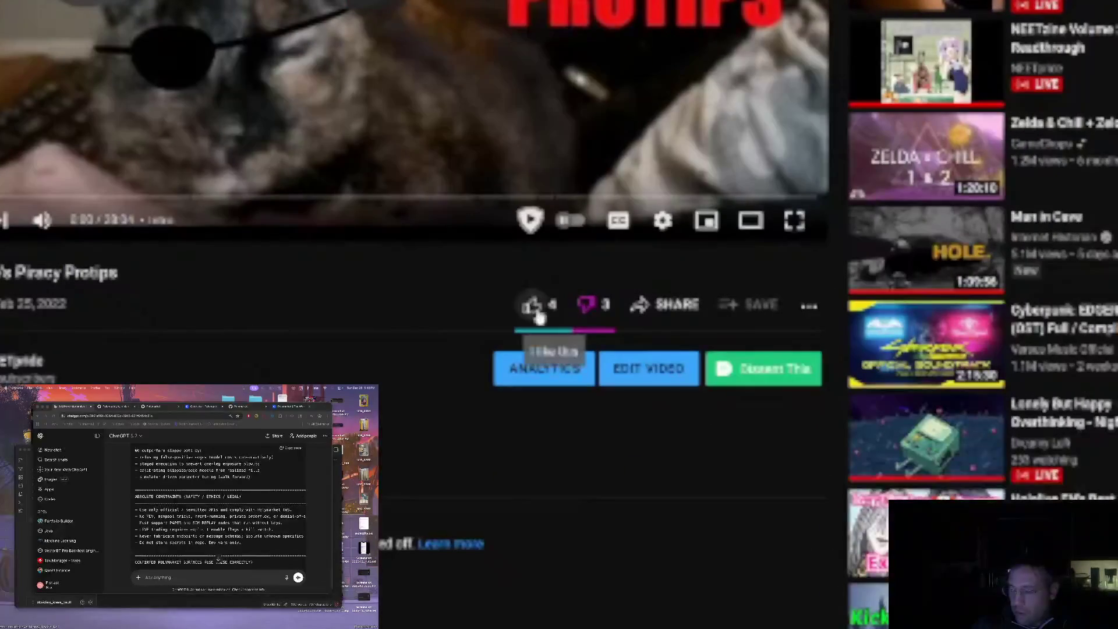
Like the Piracy Protips video, then open the zine's cytu.be link
click(531, 302)
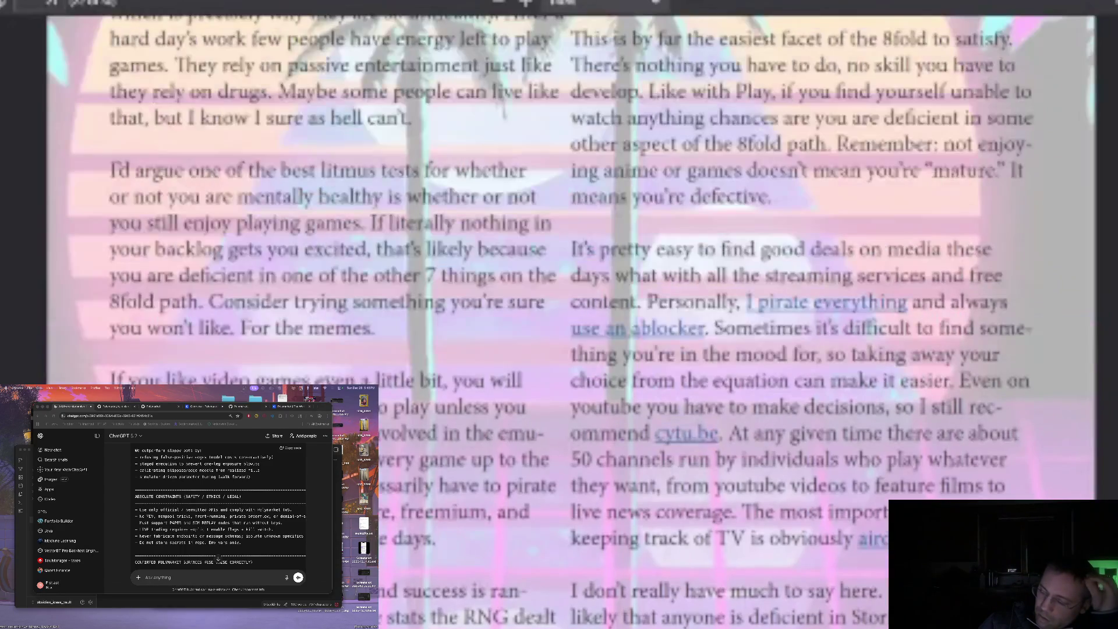
click(686, 355)
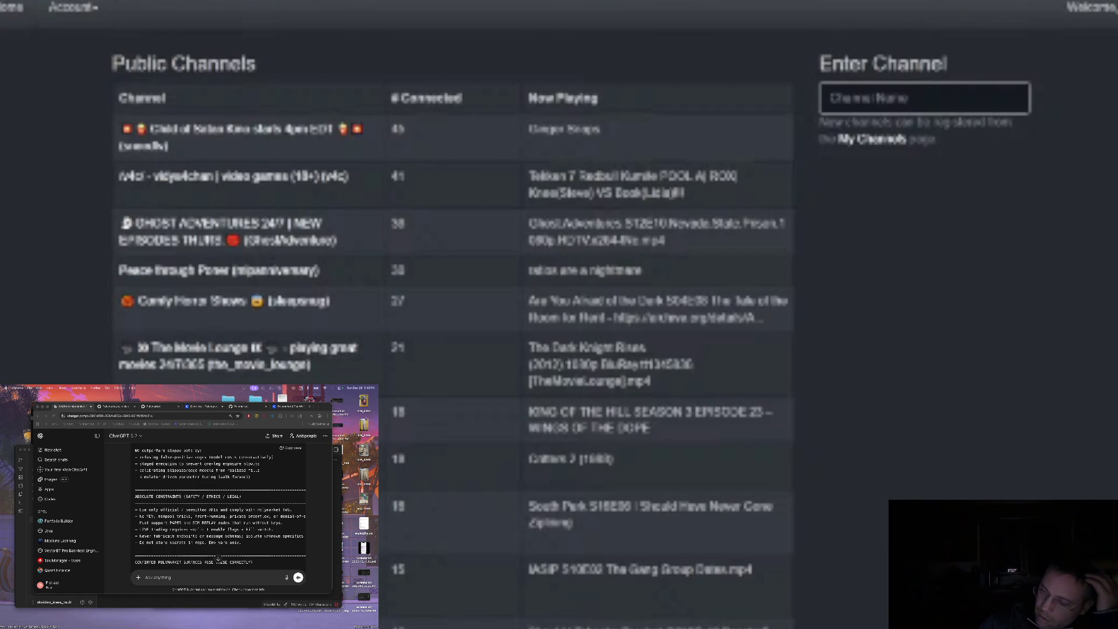
Skim CyTube's Public Channels list back to the top, then follow the zine's airdates.tv link
scroll(719, 110, down, 15)
scroll(851, 223, down, 20)
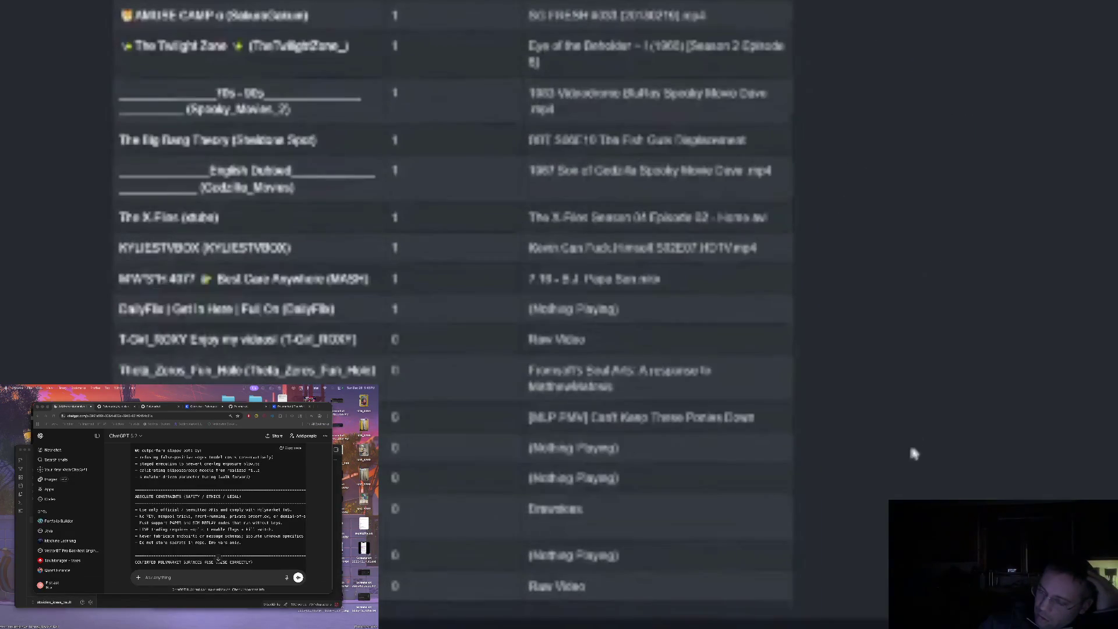
key(Home)
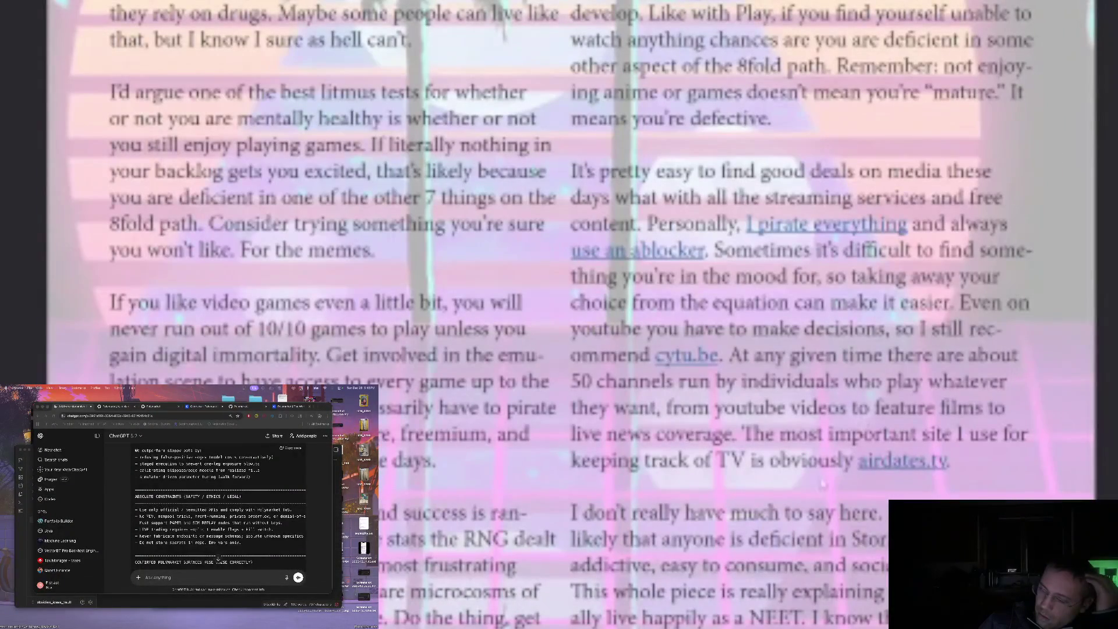
click(904, 461)
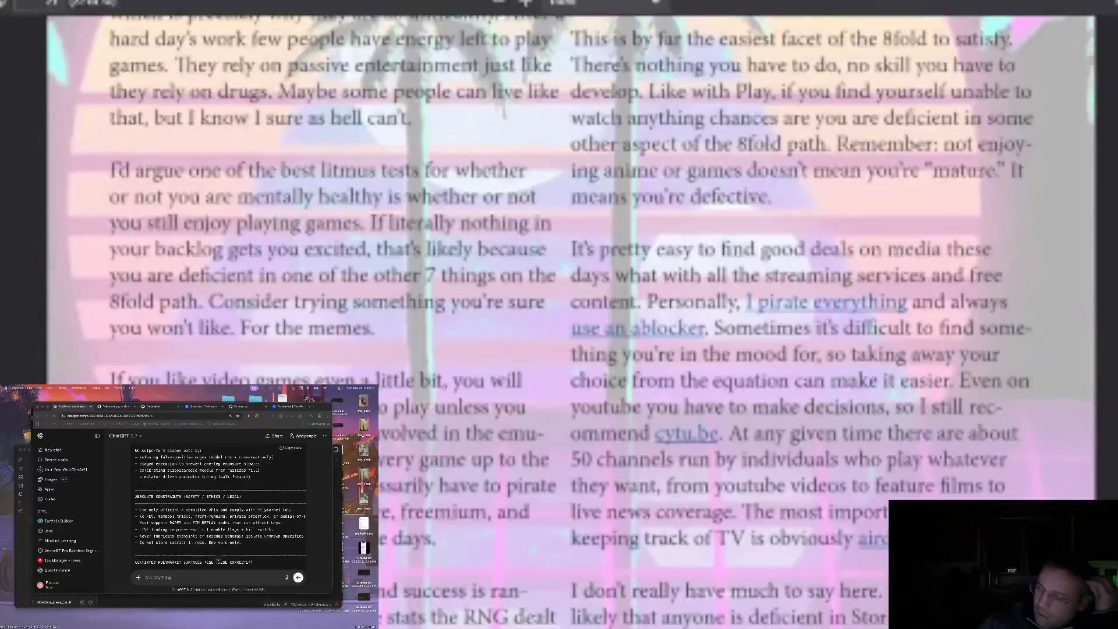
Scroll through the airdates.tv weekly calendar of TV episode air dates
scroll(582, 175, down, 15)
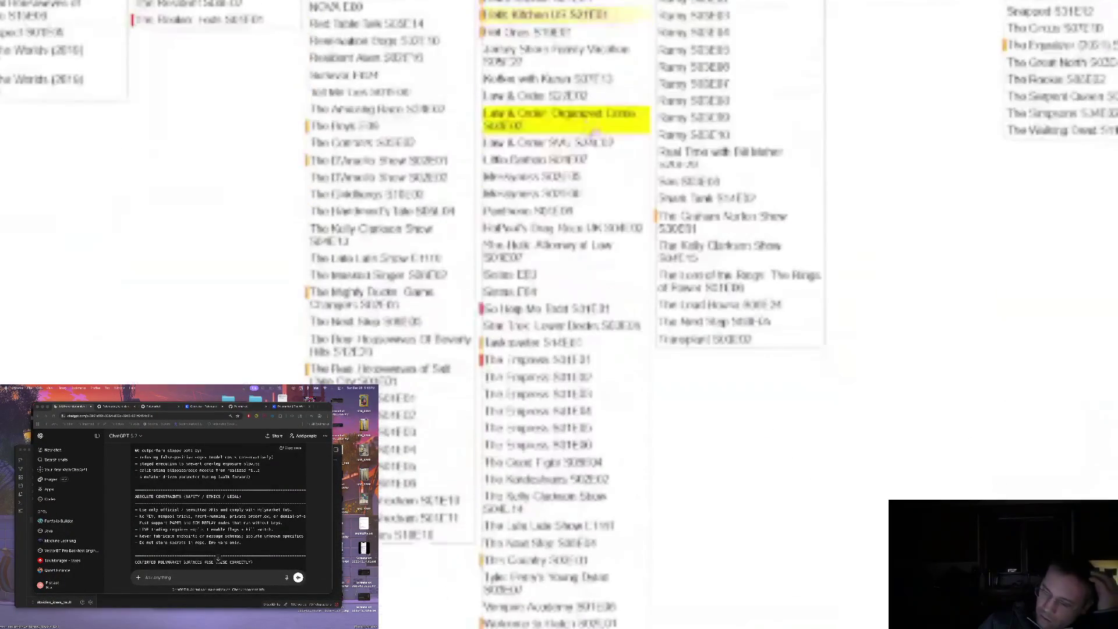
scroll(794, 202, up, 8)
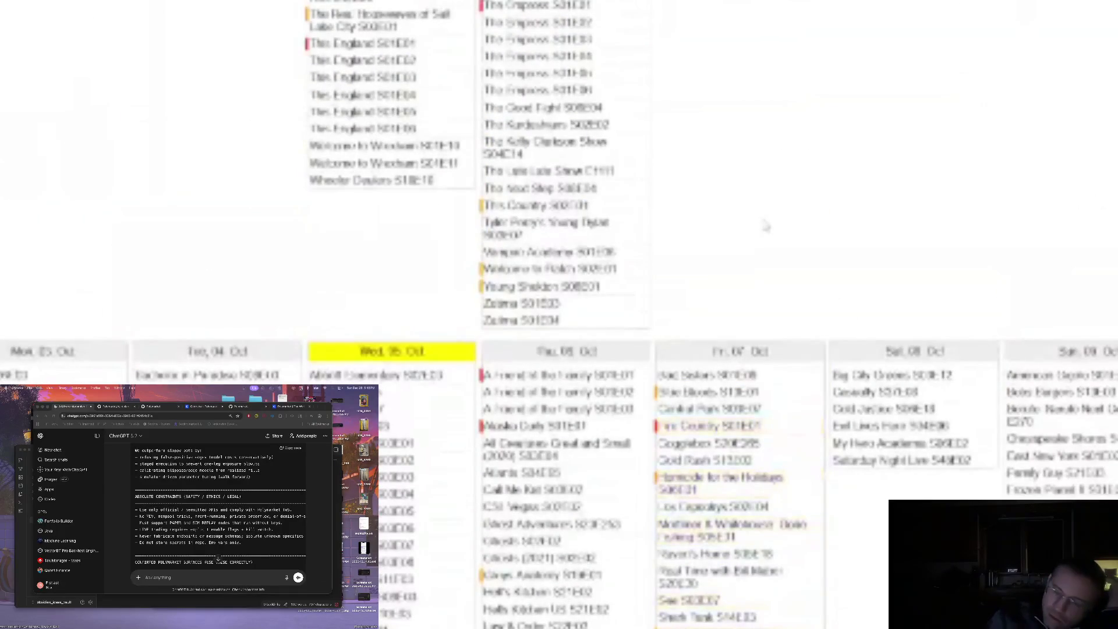
scroll(354, 102, up, 2)
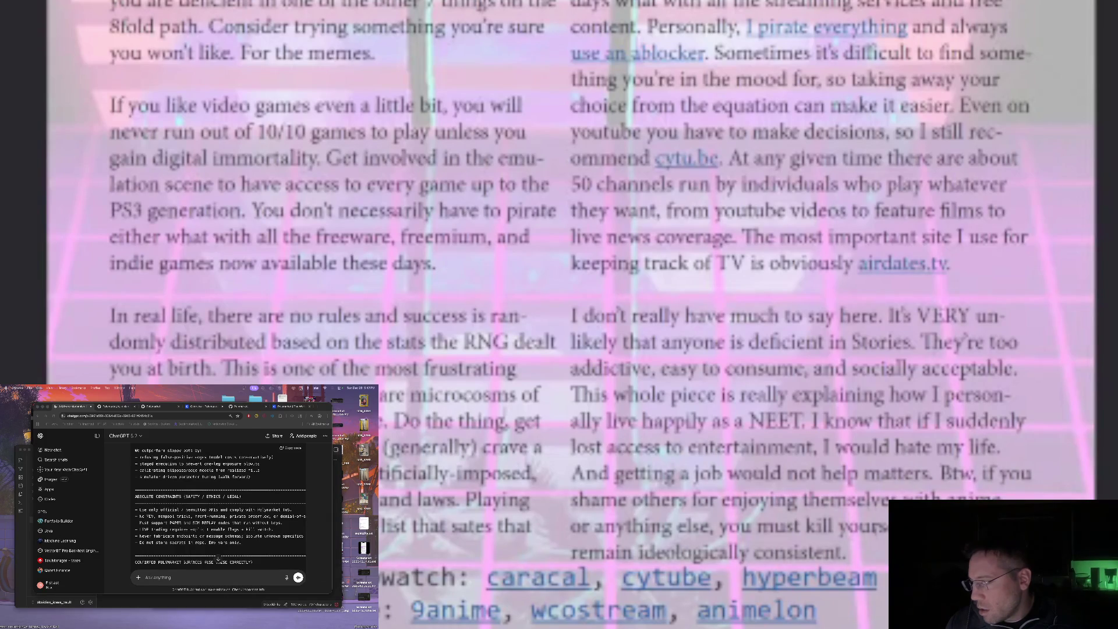
Scroll down the zine to its Drugs section
scroll(967, 266, down, 5)
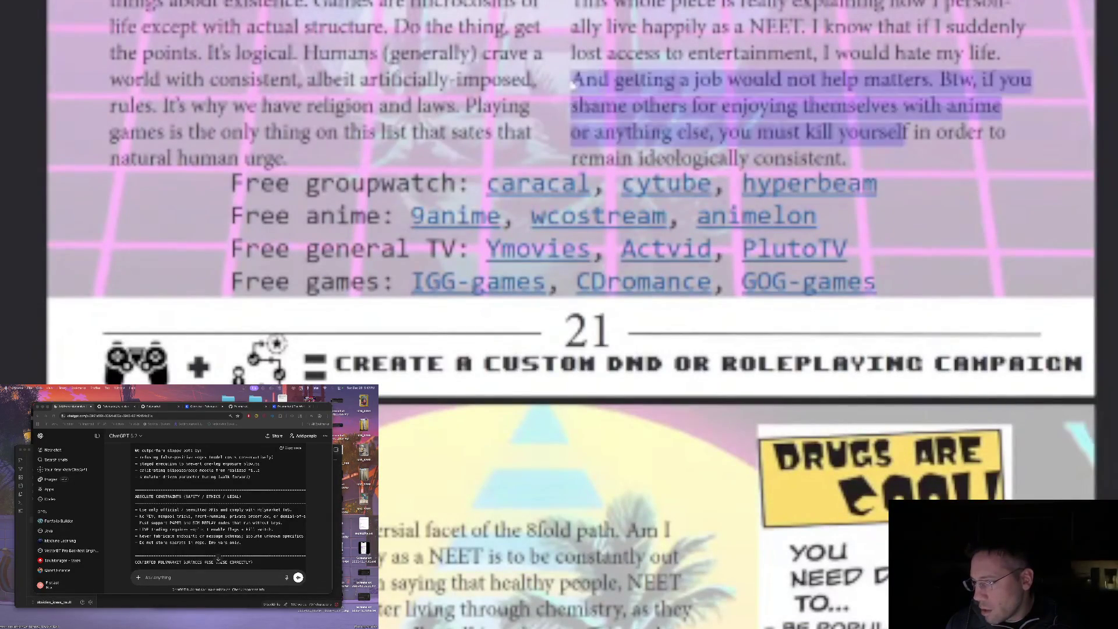
scroll(897, 154, down, 5)
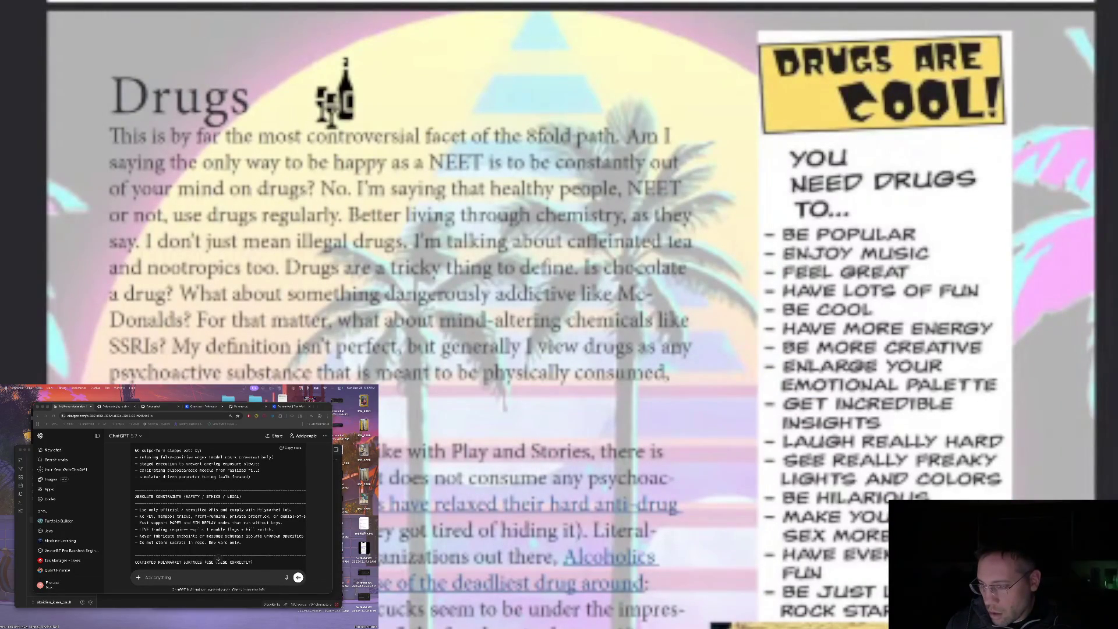
scroll(592, 159, down, 2)
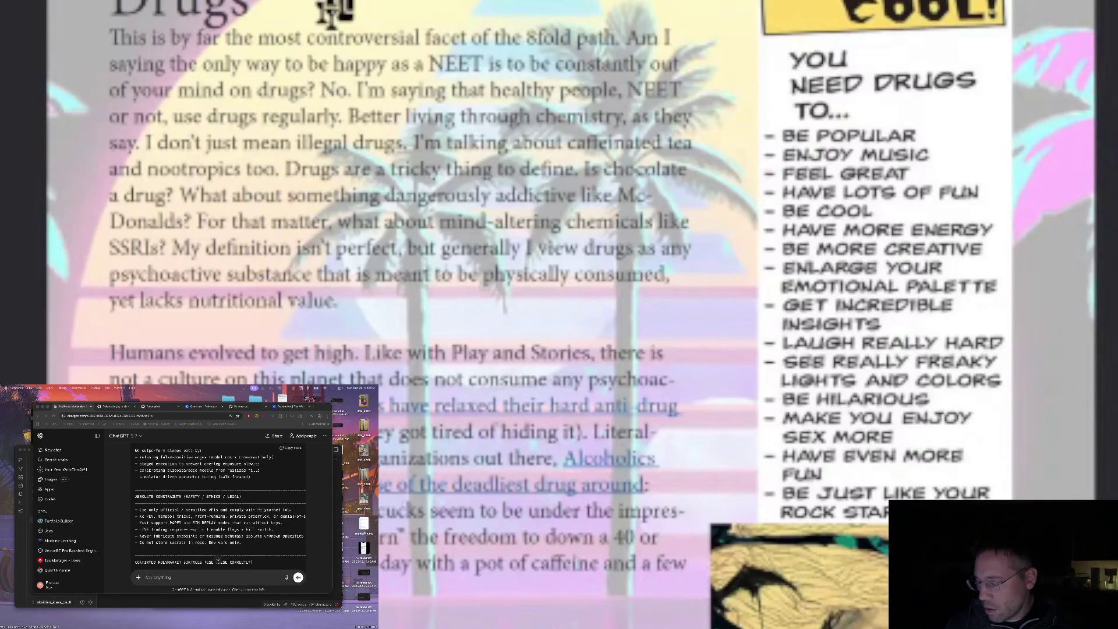
scroll(571, 314, down, 3)
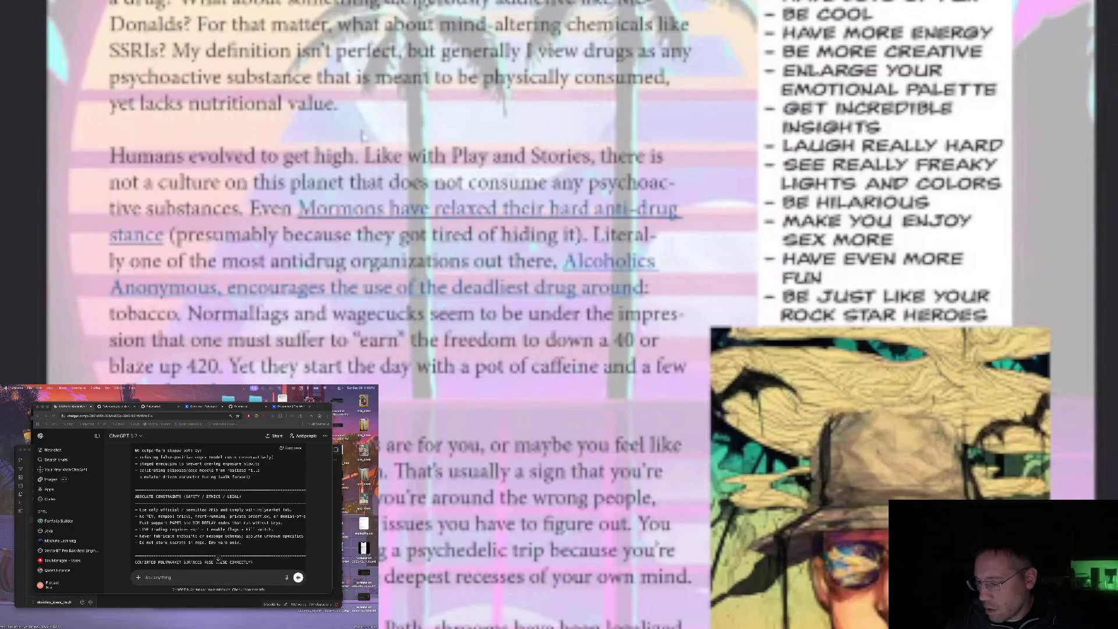
Highlight the 'Humans evolved to get high' sentences and open the Mormons anti-drug stance article
drag(353, 156, 75, 156)
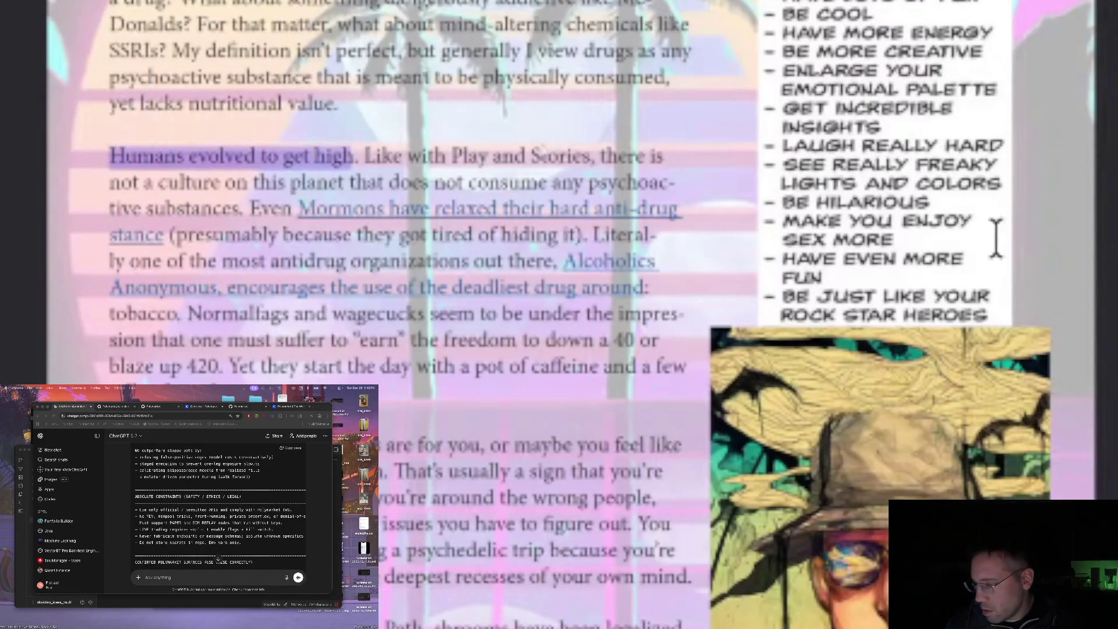
click(1109, 242)
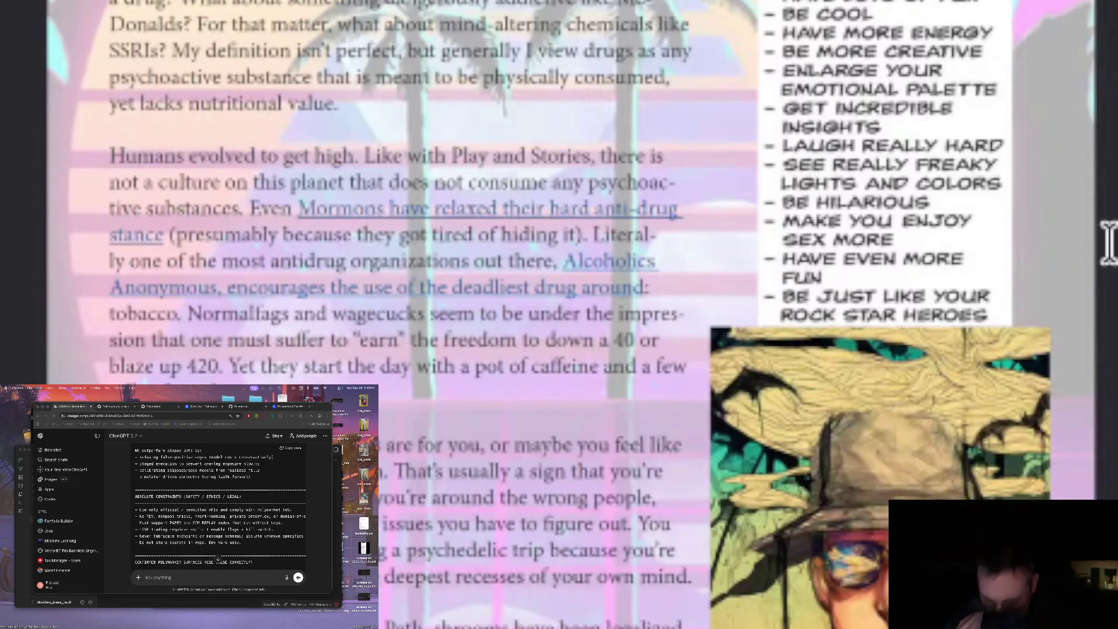
key(shift+Down)
key(shift+Down)
key(shift+Down)
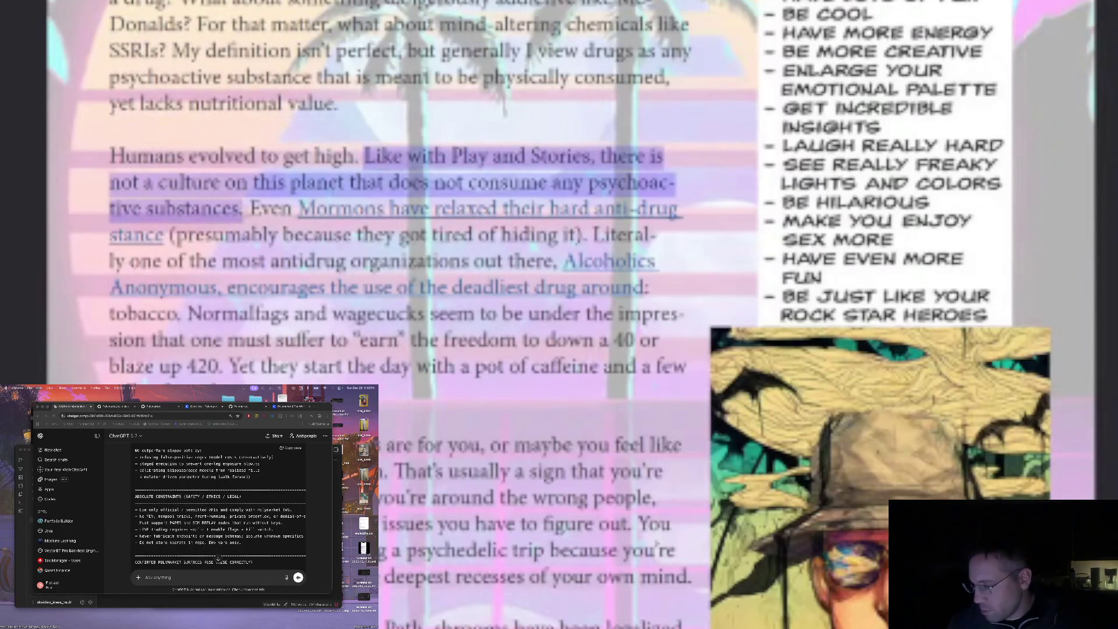
click(386, 220)
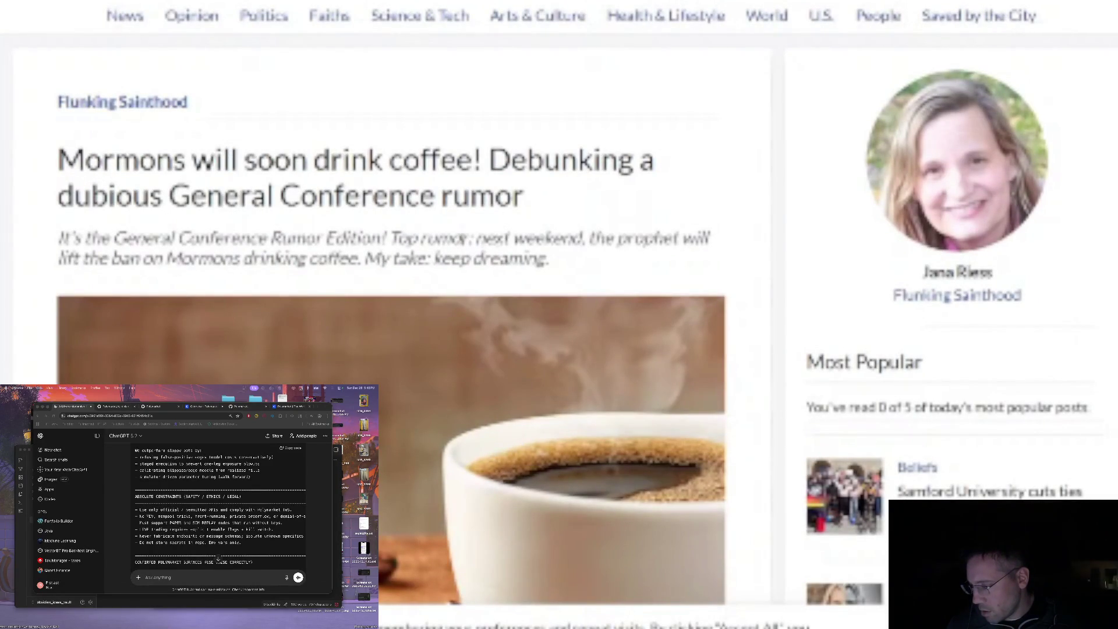
Read down the Religion News Service article debunking the Mormon coffee rumor, then start a new search
scroll(442, 237, down, 1)
scroll(425, 178, down, 4)
scroll(329, 160, down, 5)
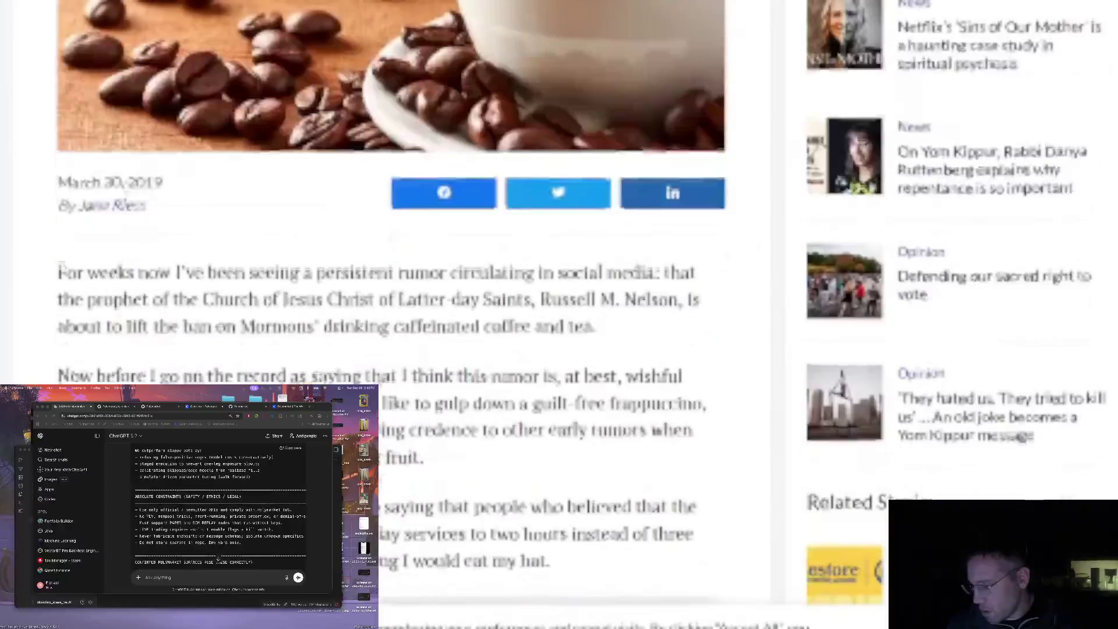
scroll(329, 160, down, 4)
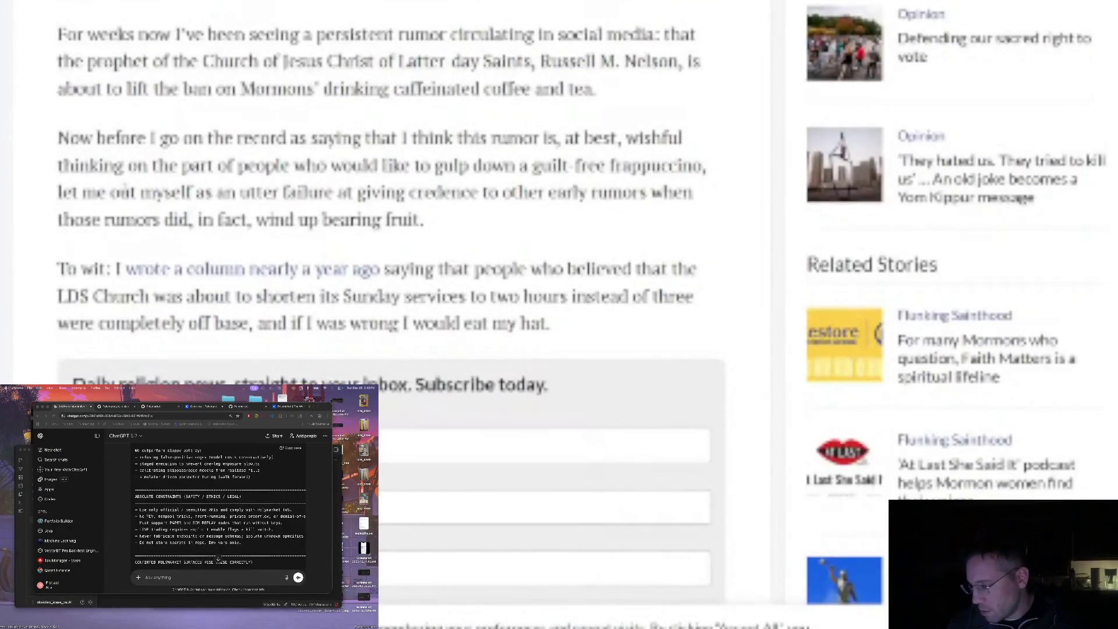
scroll(125, 183, down, 15)
scroll(385, 233, up, 3)
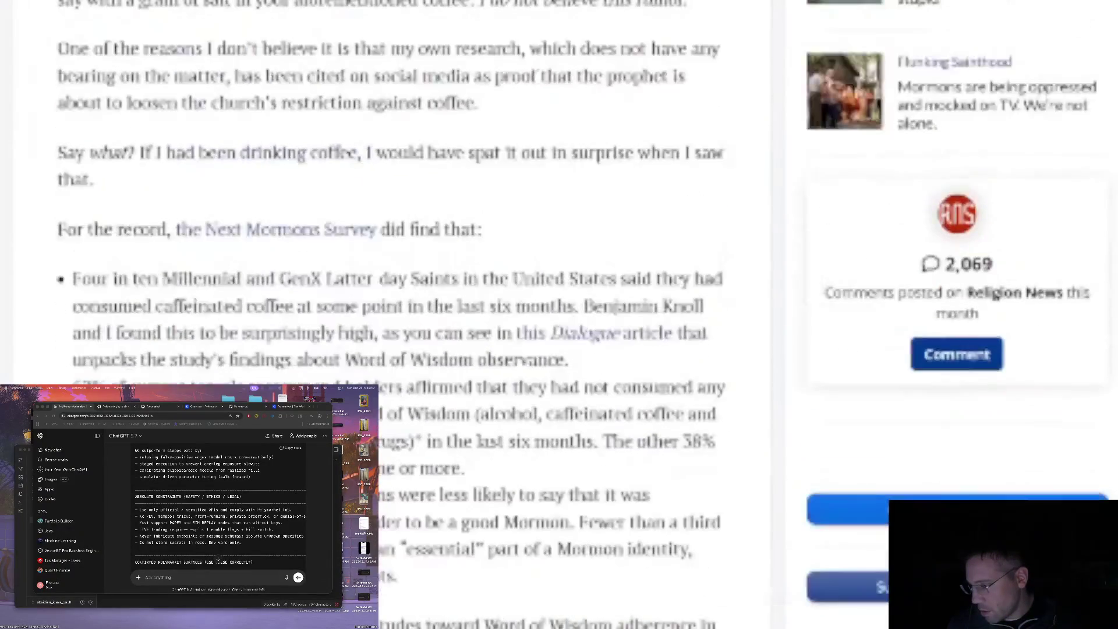
key(ctrl+k)
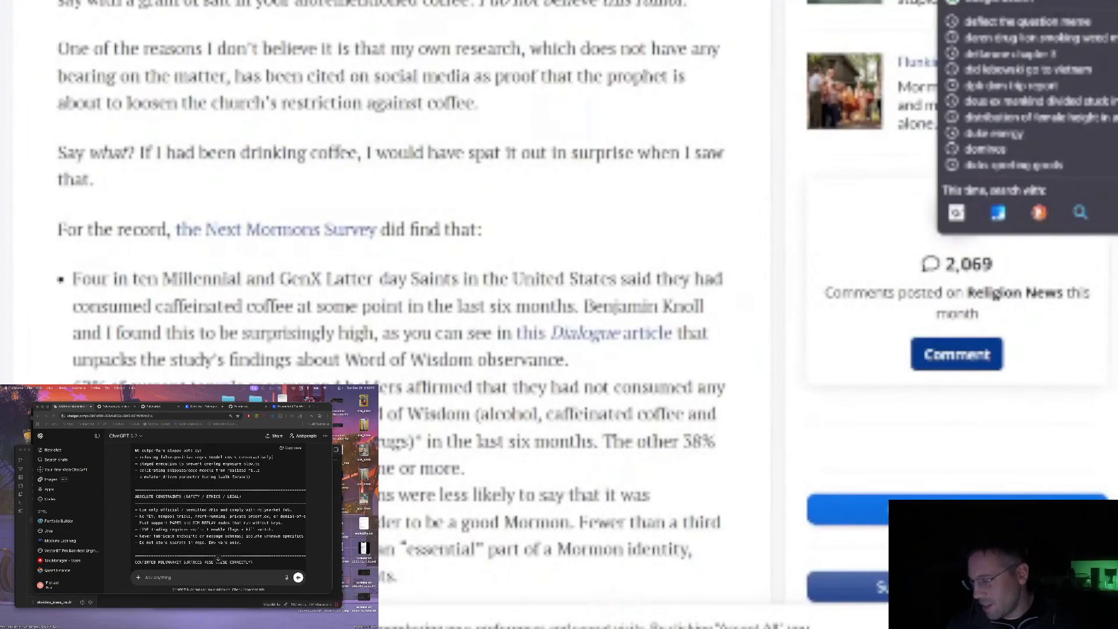
Search Google for 'do mormons' and scroll through the results about Mormons and coffee
text(do mormons)
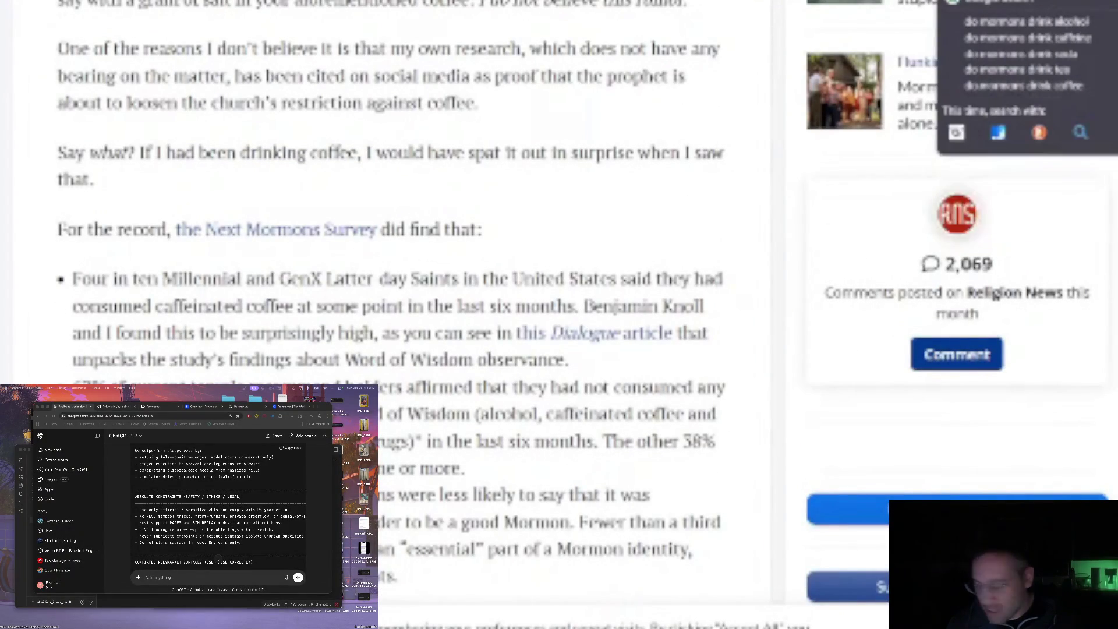
key(Return)
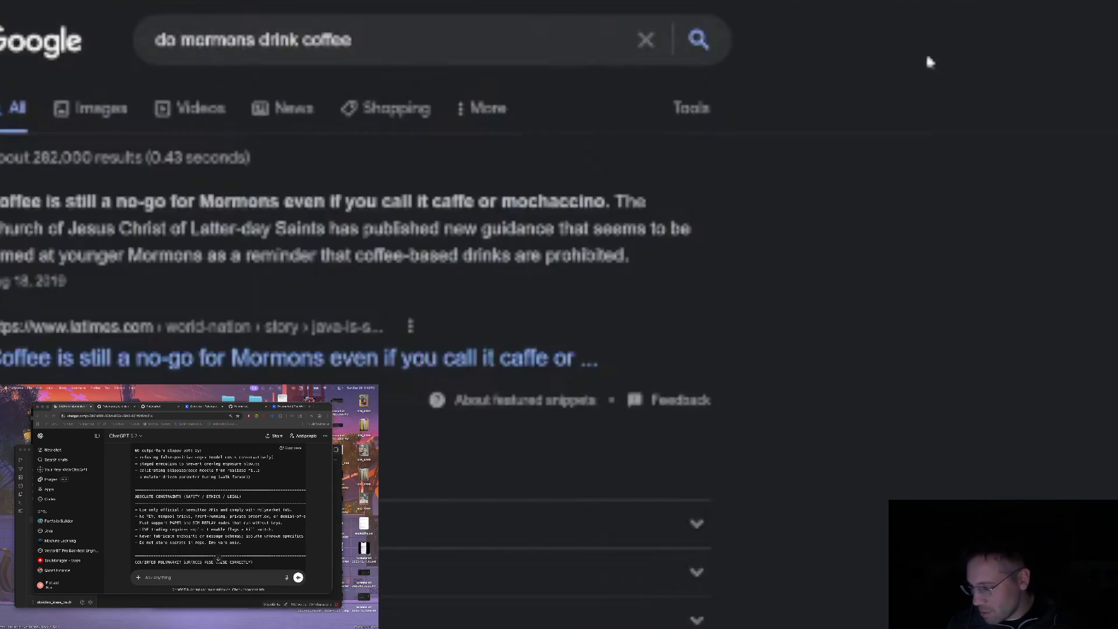
scroll(512, 164, down, 6)
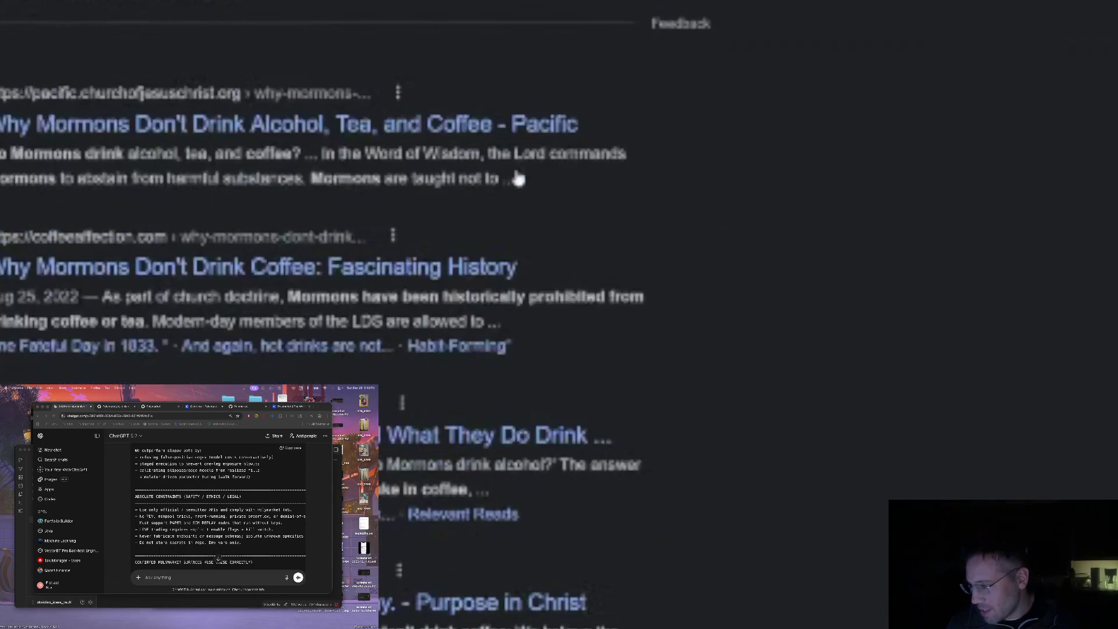
scroll(513, 164, up, 1)
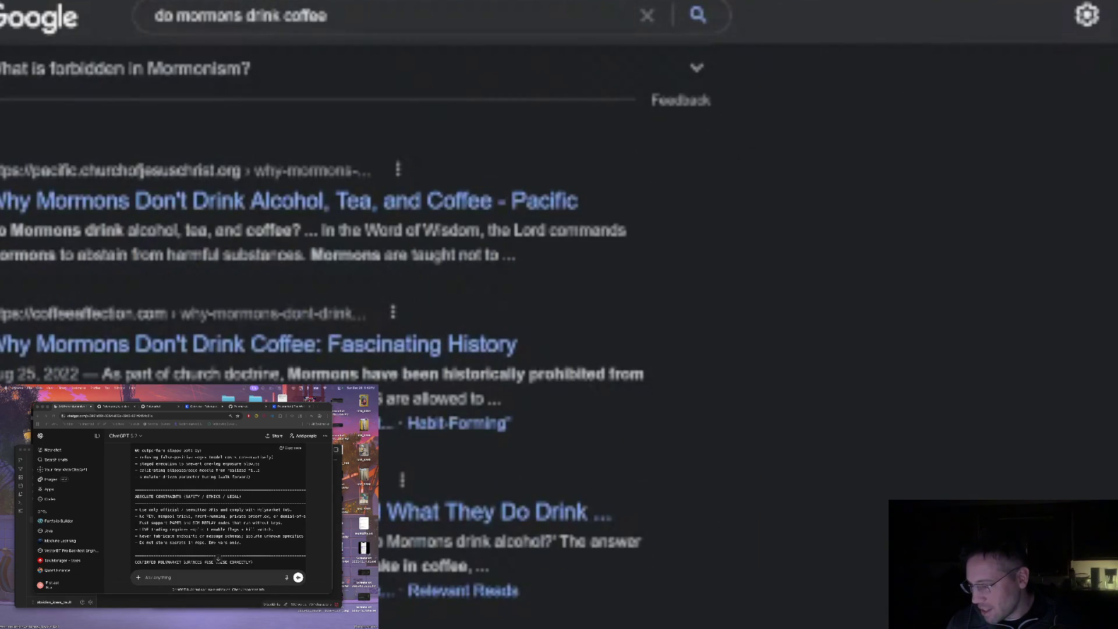
scroll(512, 155, down, 9)
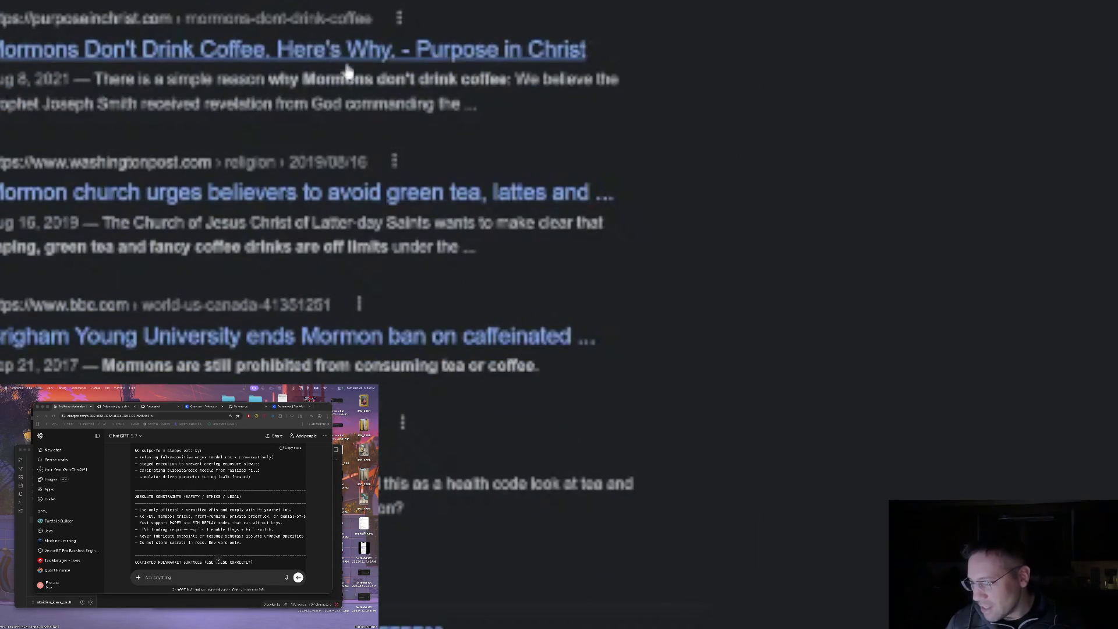
scroll(348, 71, down, 4)
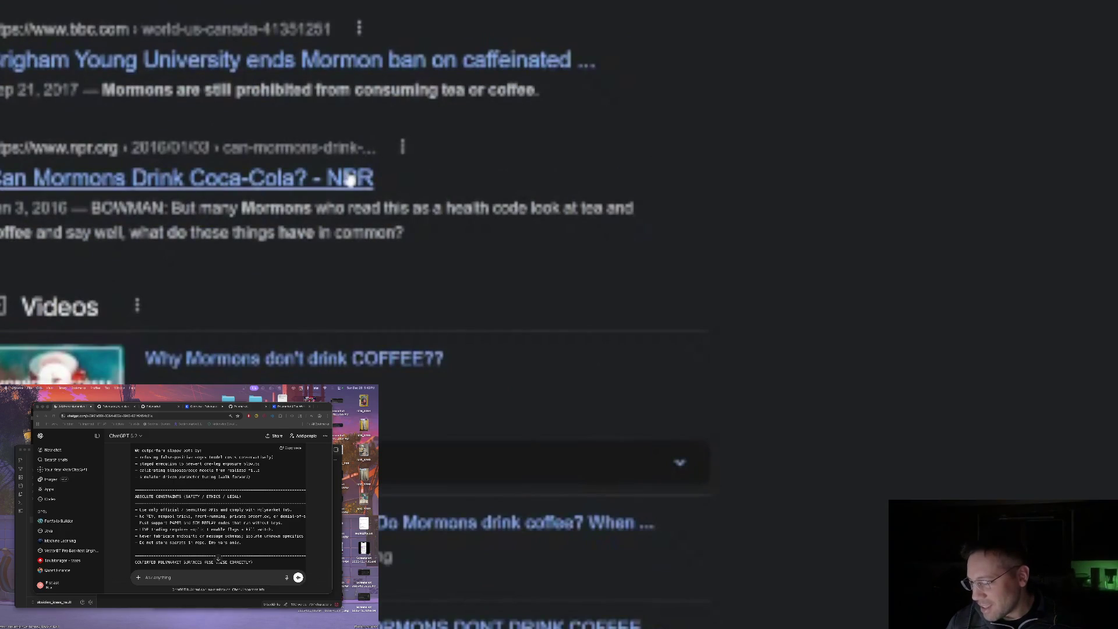
scroll(350, 180, up, 1)
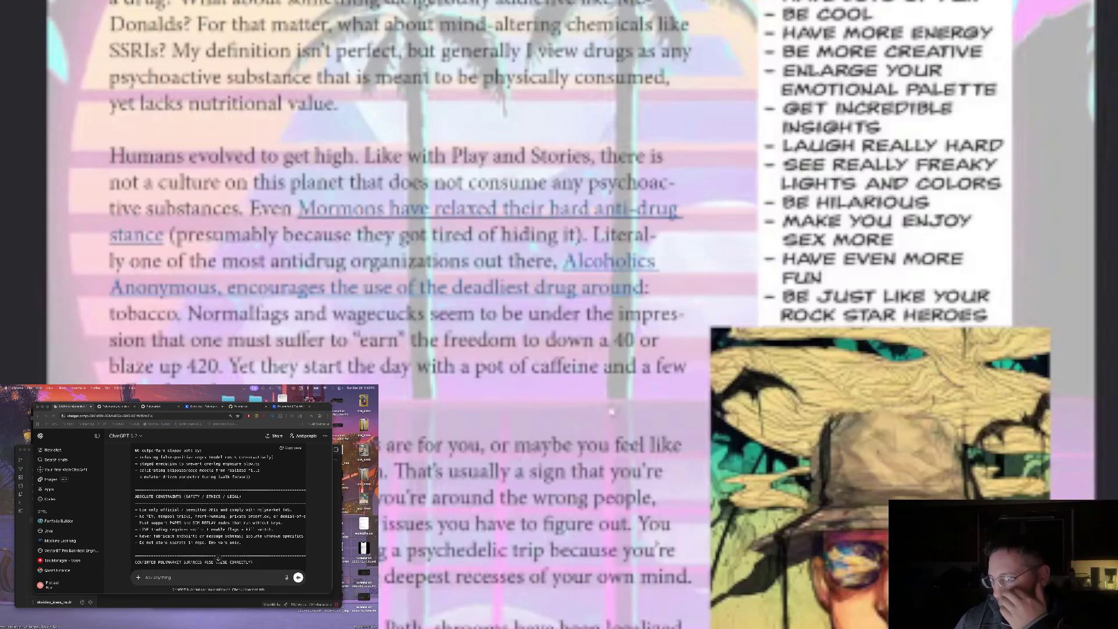
Scroll the zine down to the shrooms-and-ketamine paragraph and the page 22 footer
scroll(612, 411, down, 2)
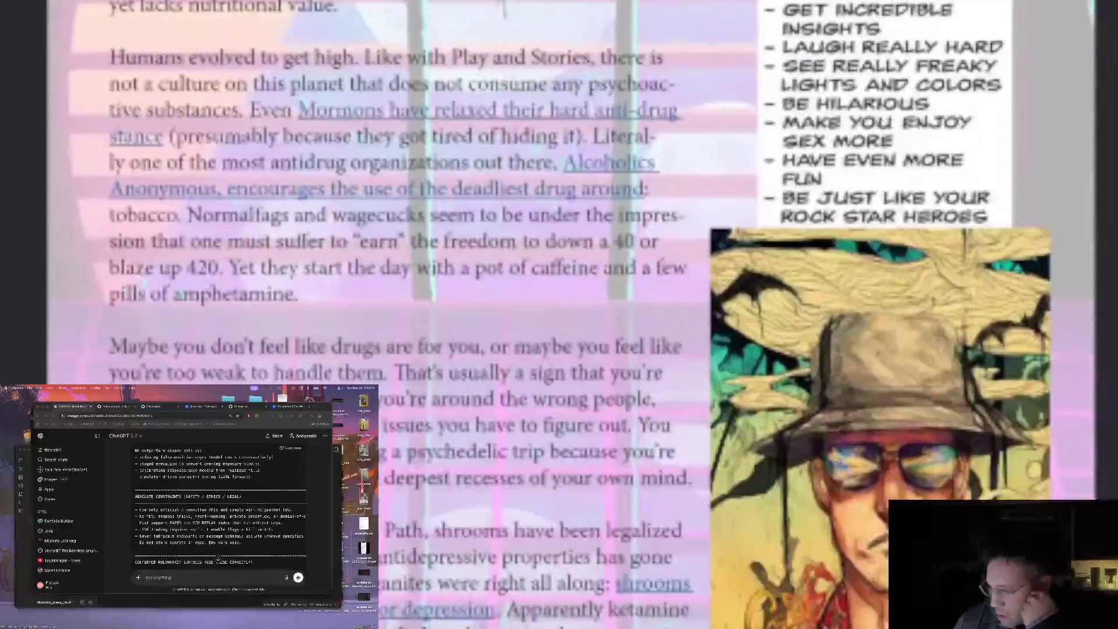
scroll(396, 314, down, 3)
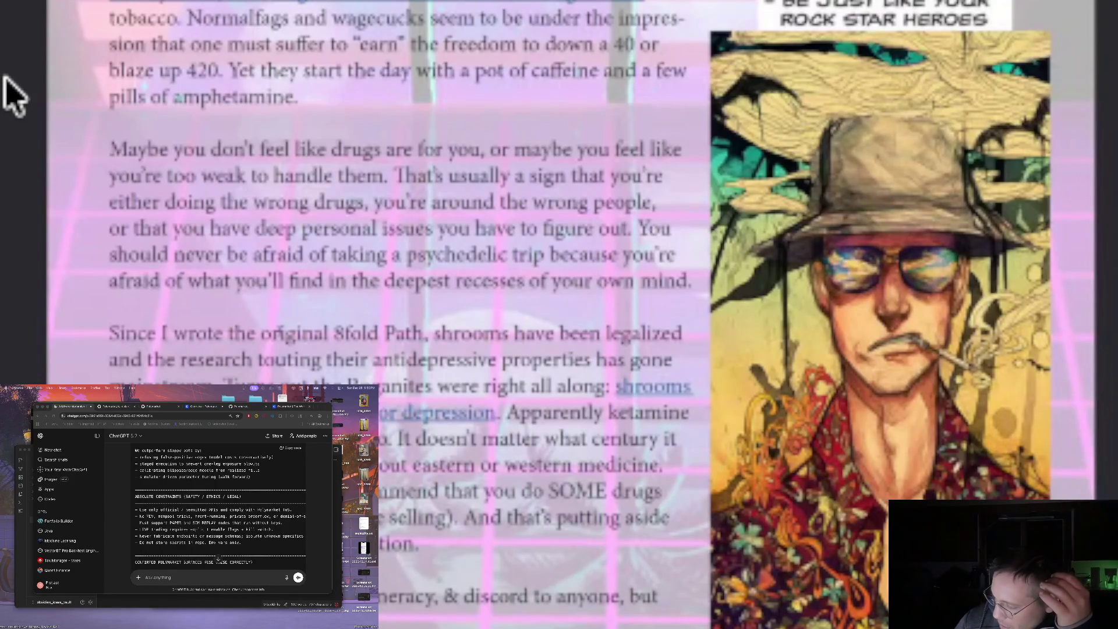
scroll(13, 94, down, 3)
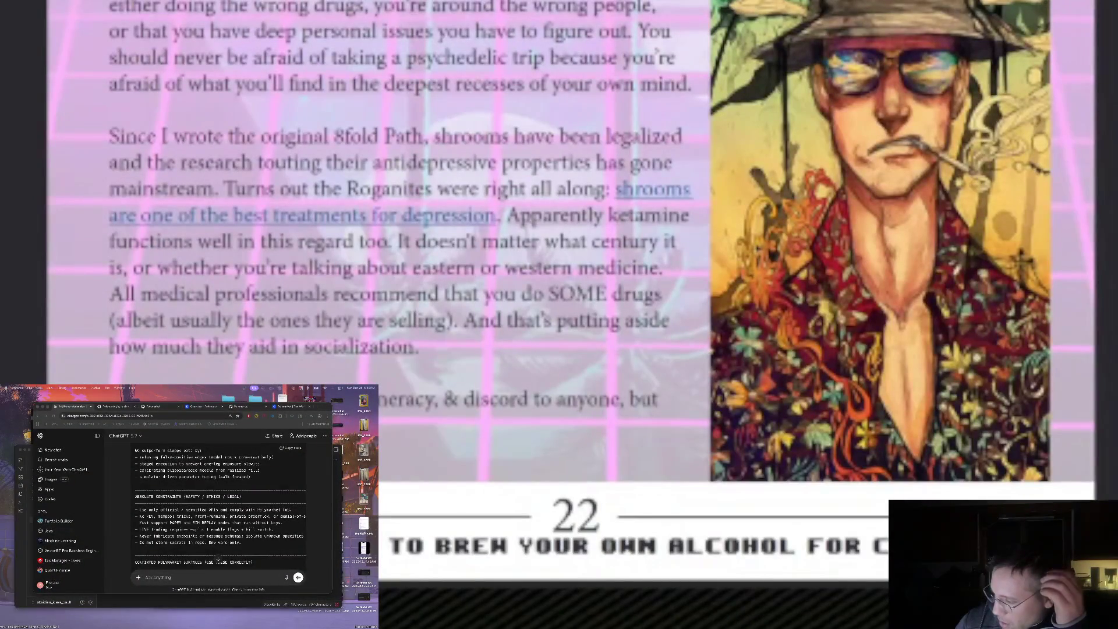
scroll(608, 222, up, 3)
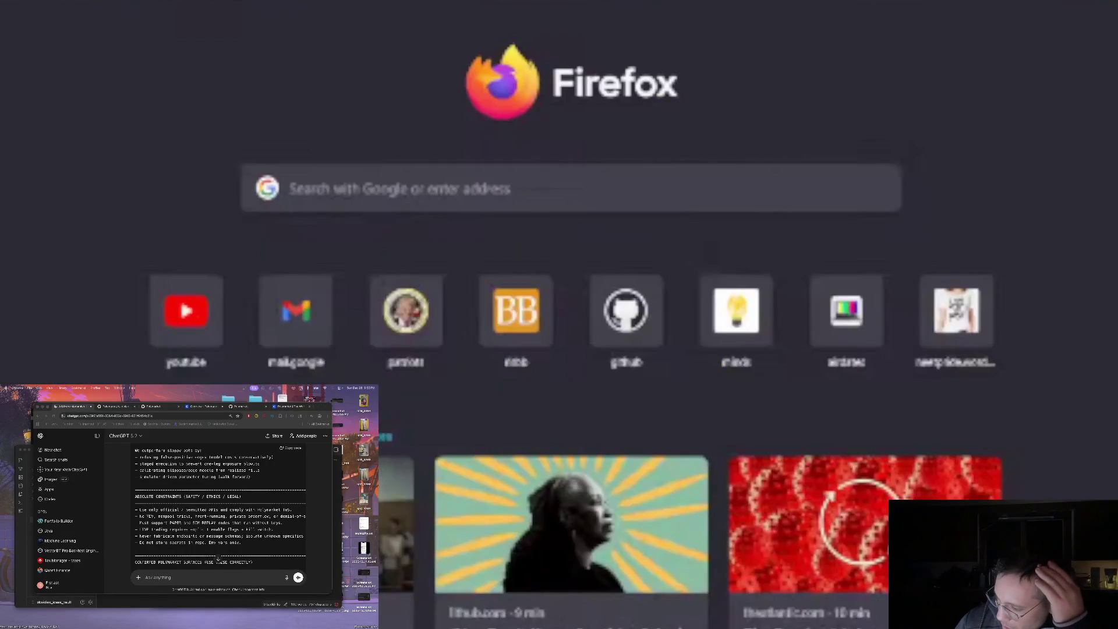
Search 'ketamine depression' and inspect the SAMHSA helpline result's source details
text(ketamine depression)
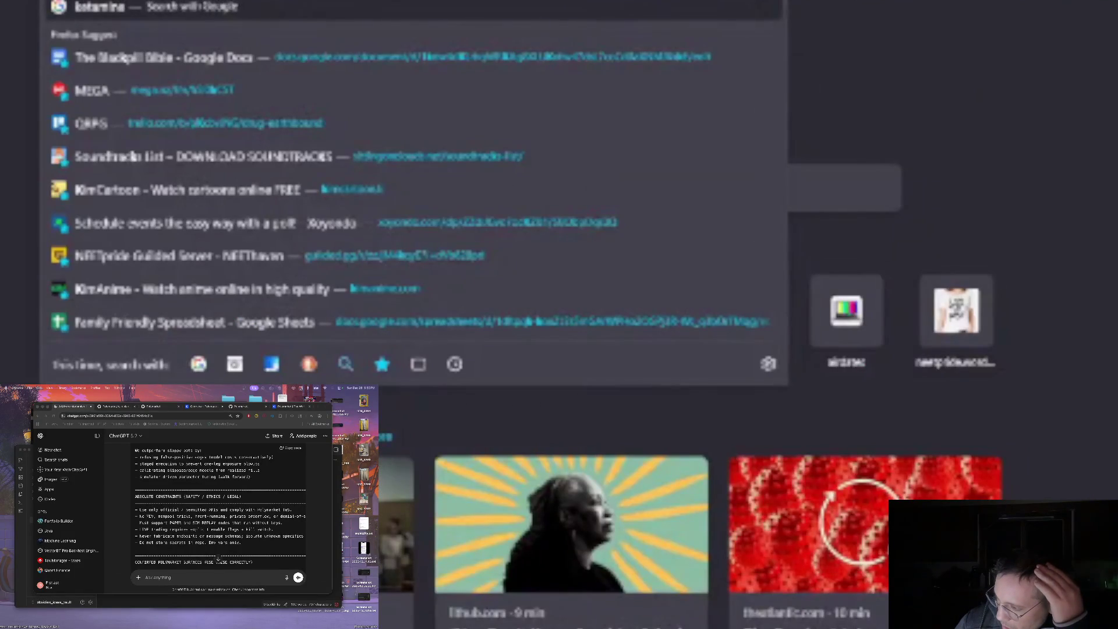
key(Return)
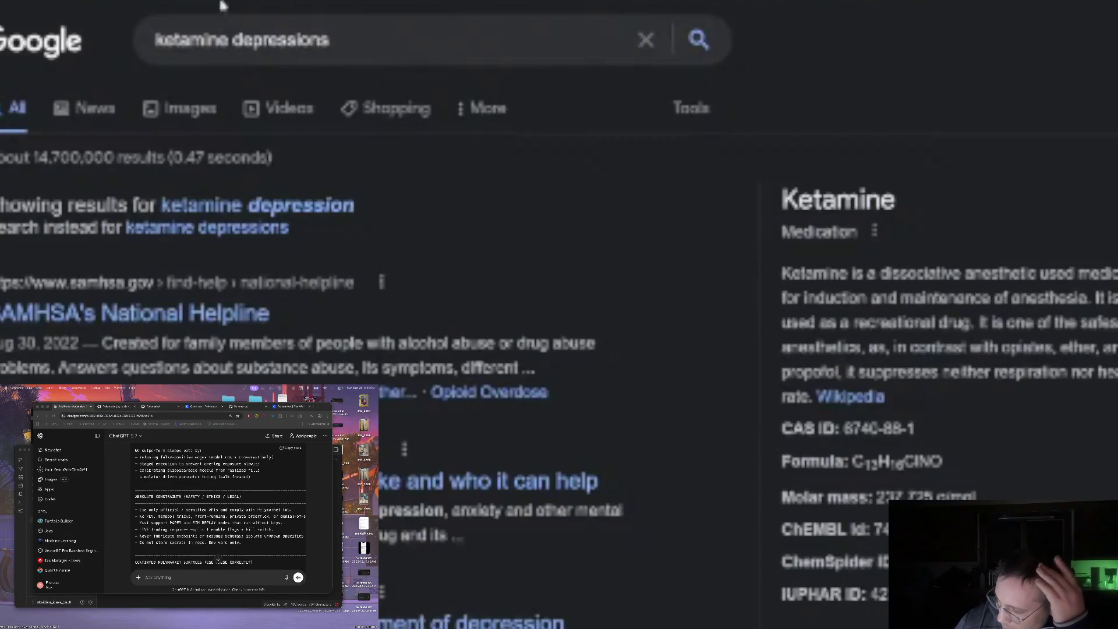
scroll(242, 236, down, 2)
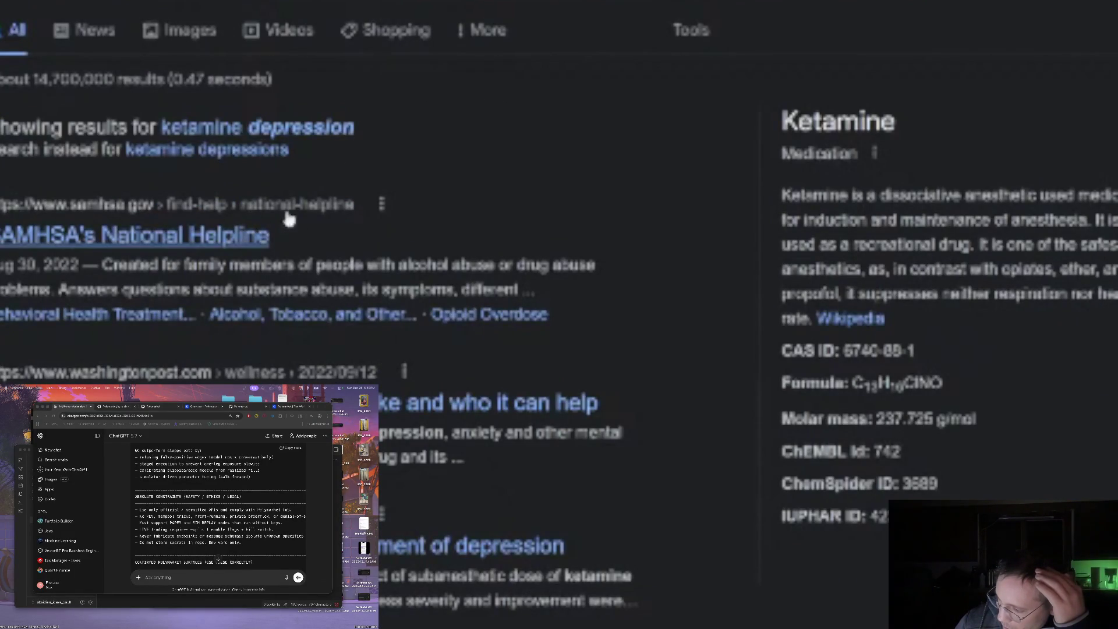
scroll(452, 189, down, 2)
drag(661, 175, 466, 52)
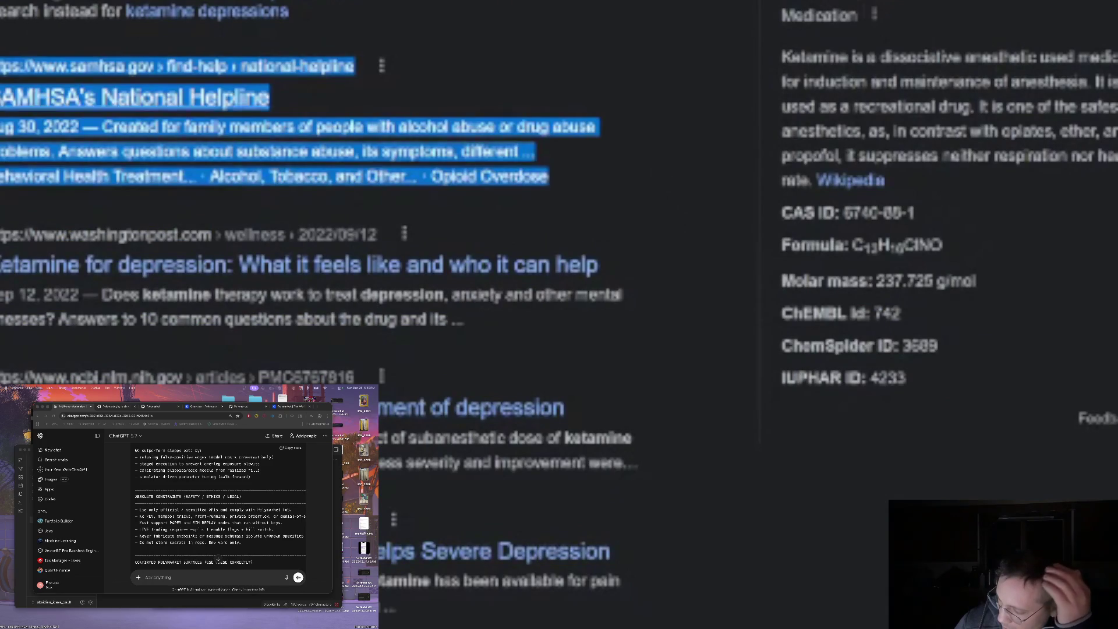
click(382, 67)
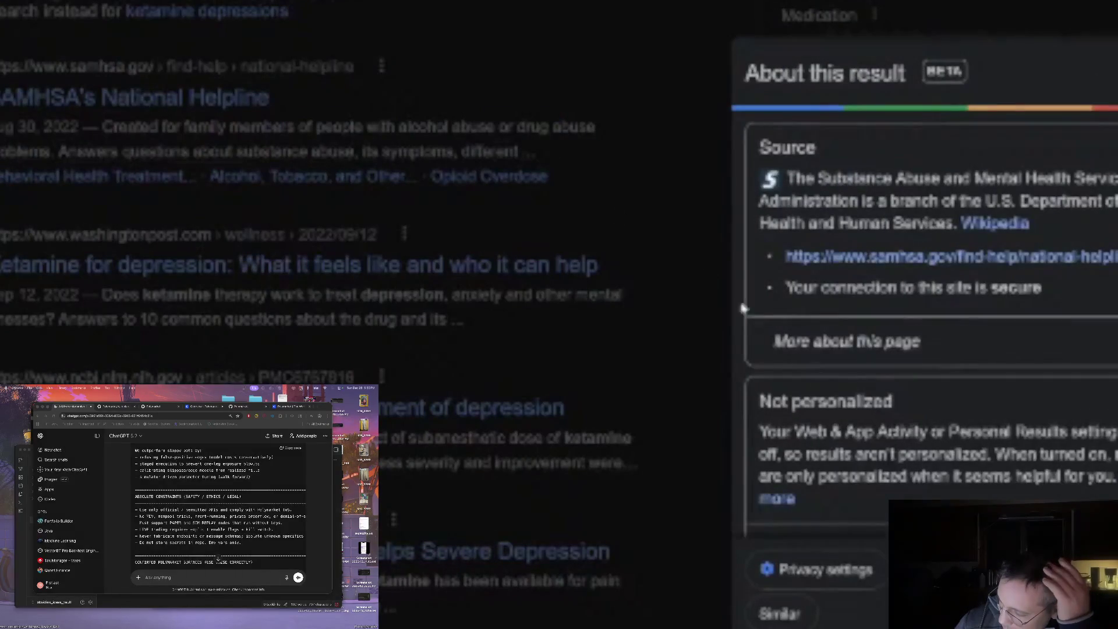
scroll(1002, 481, down, 5)
click(600, 242)
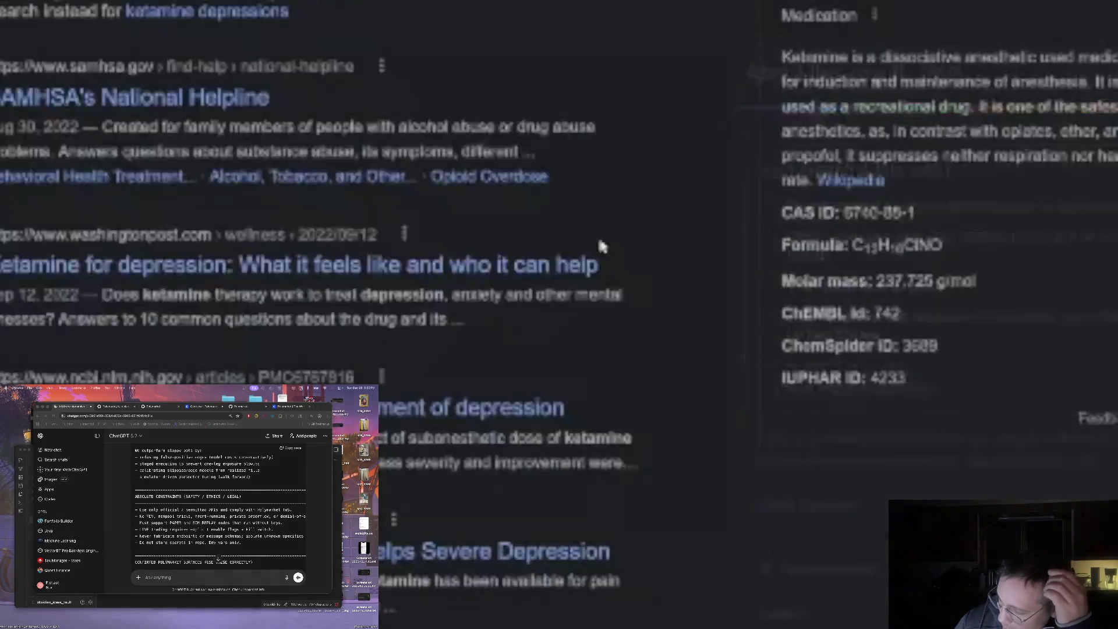
Open and skim the PMC study 'Efficacy of ketamine therapy in the treatment of depression'
click(373, 408)
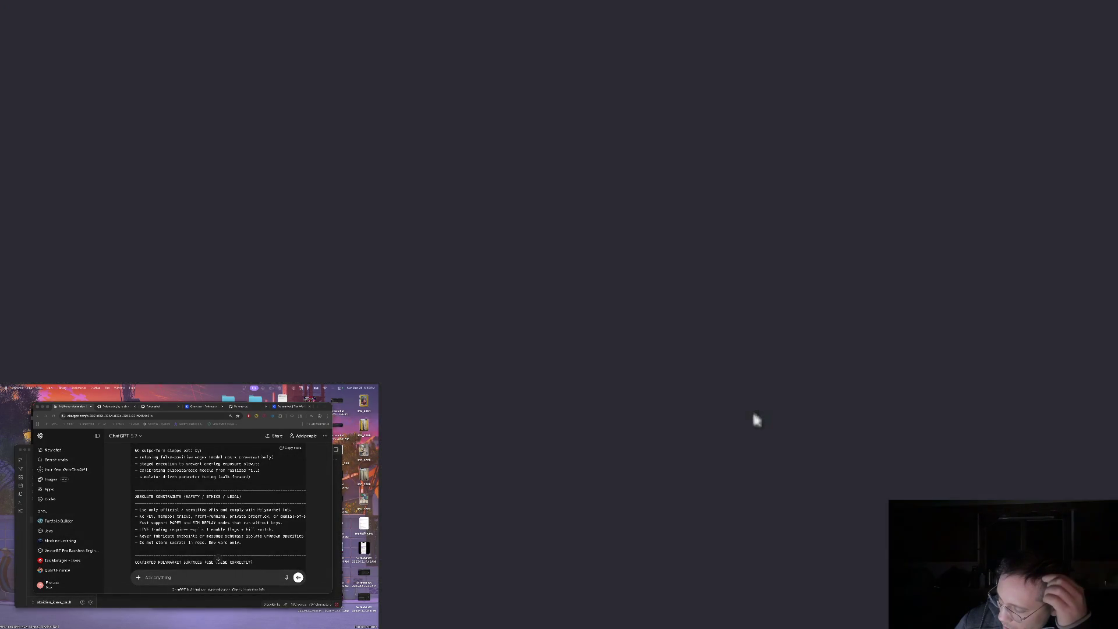
scroll(643, 387, down, 2)
scroll(643, 387, down, 15)
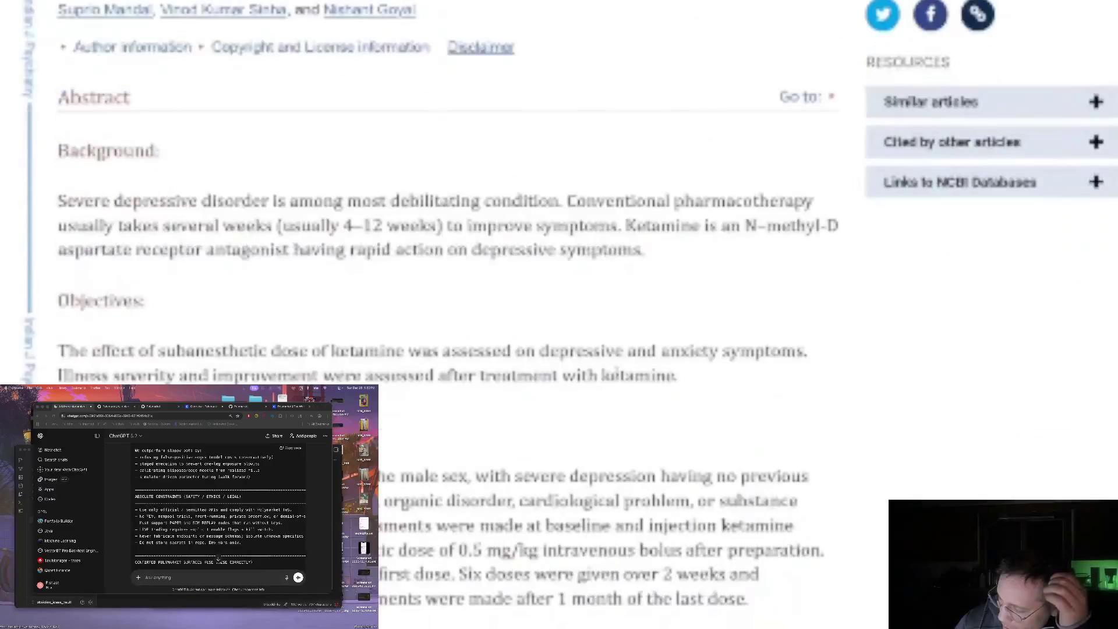
mouse_move(289, 75)
mouse_down()
mouse_move(545, 156)
mouse_move(540, 194)
mouse_up()
click(540, 194)
scroll(540, 194, up, 14)
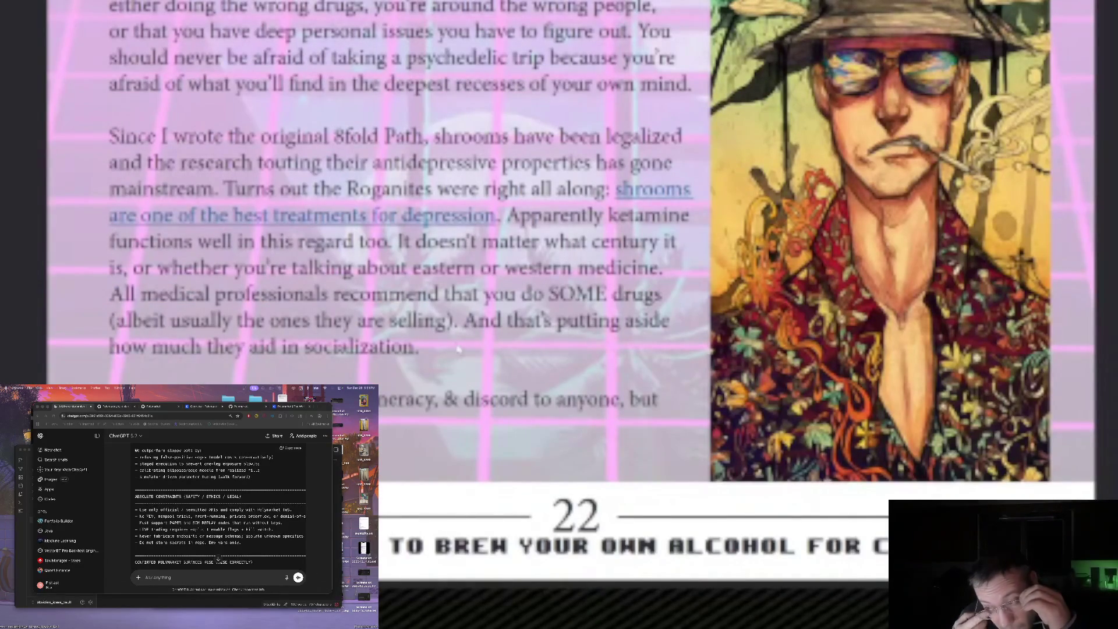
mouse_move(111, 120)
mouse_down()
mouse_move(174, 163)
mouse_move(211, 137)
mouse_move(199, 121)
mouse_move(419, 348)
mouse_up()
click(464, 366)
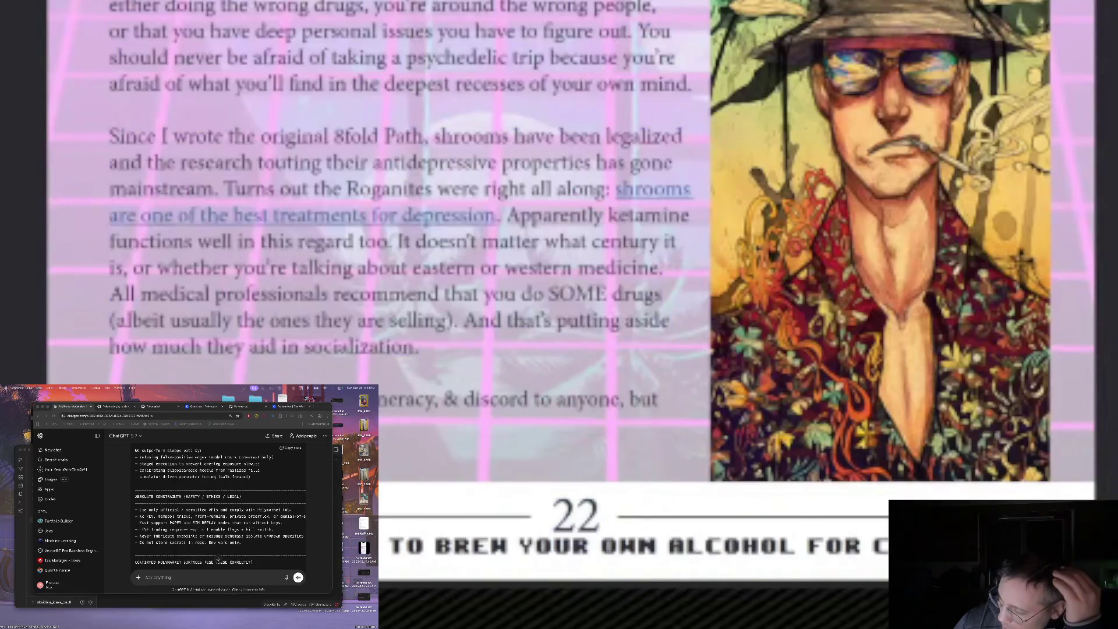
key(ctrl+a)
click(555, 403)
key(ctrl+a)
click(555, 403)
scroll(555, 403, up, 5)
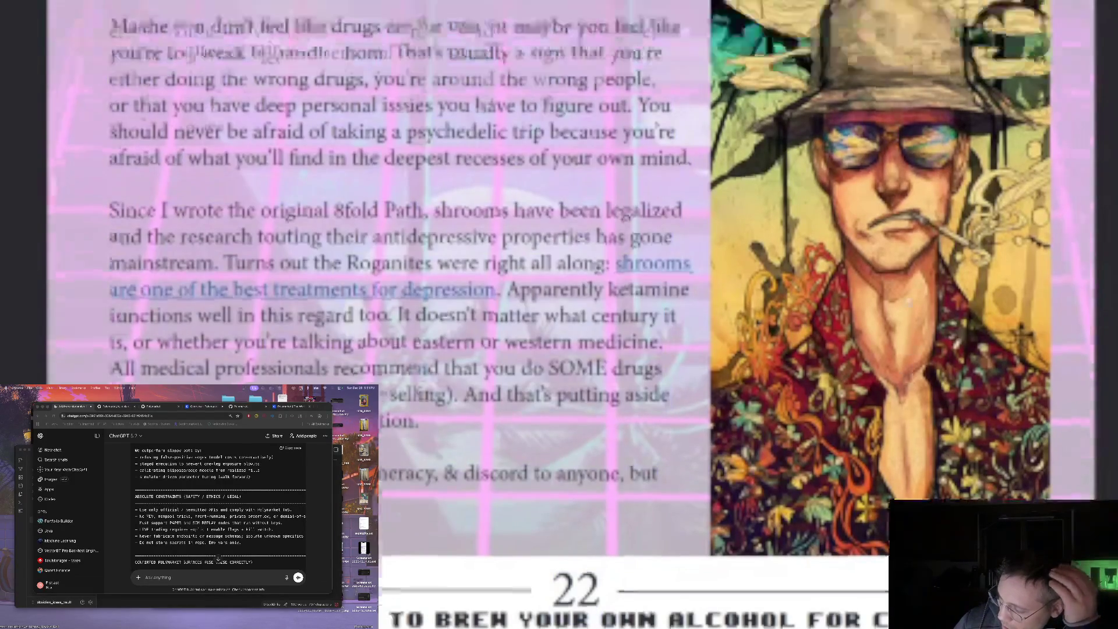
In a new tab, search the 'I hate to advocate drugs, alcohol, violence or insanity' quote and open BrainyQuote
key(ctrl+t)
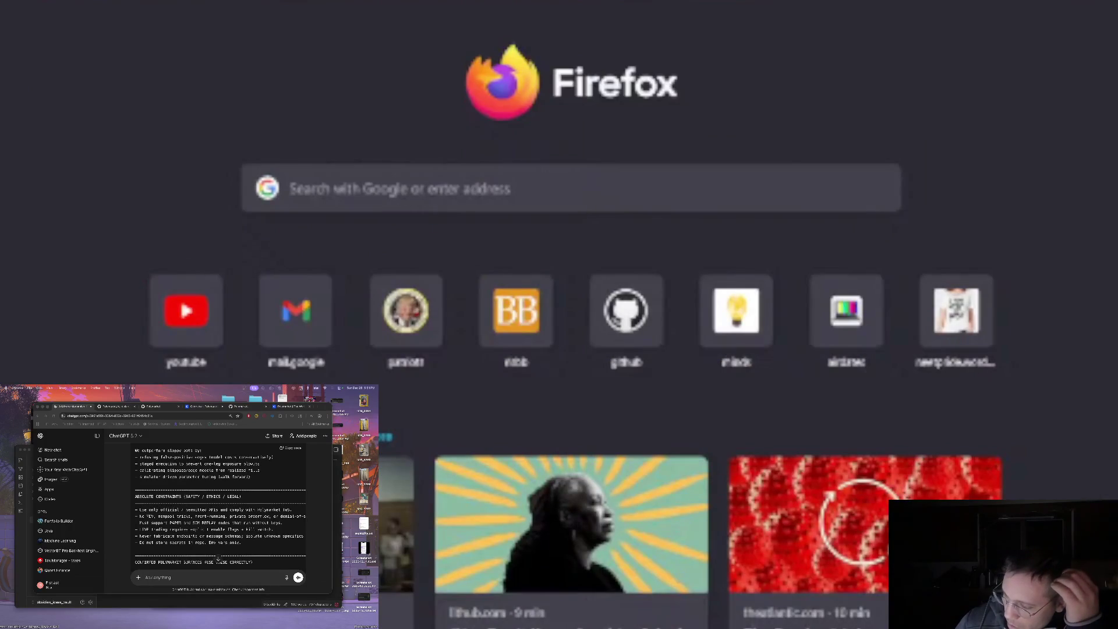
text(I hate to advice)
text(te drugs alcoho)
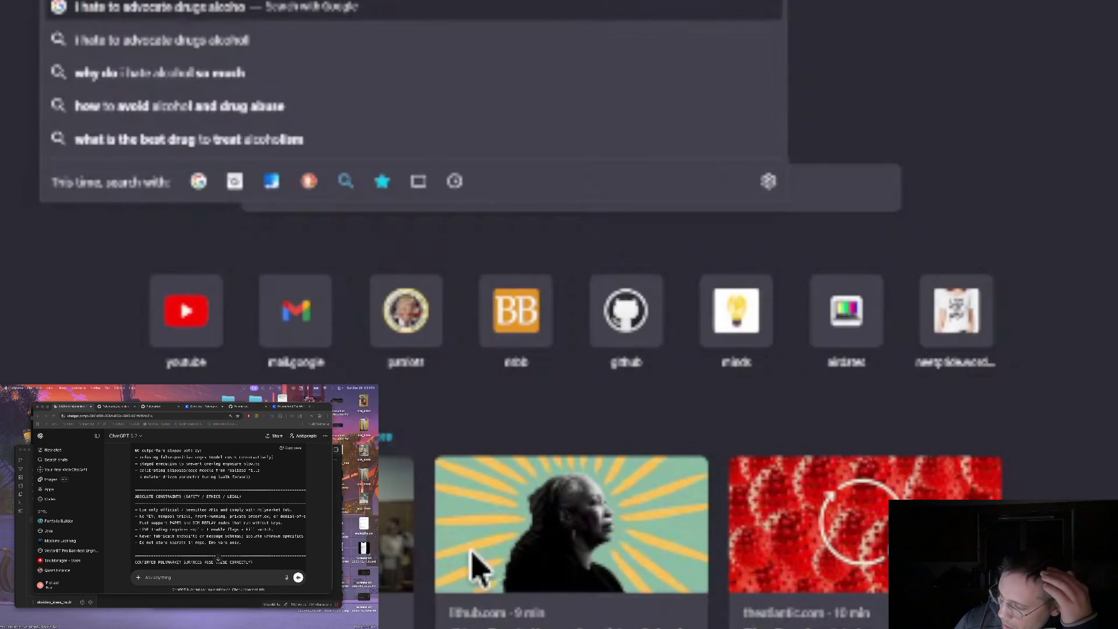
key(Down)
key(Down)
key(Up)
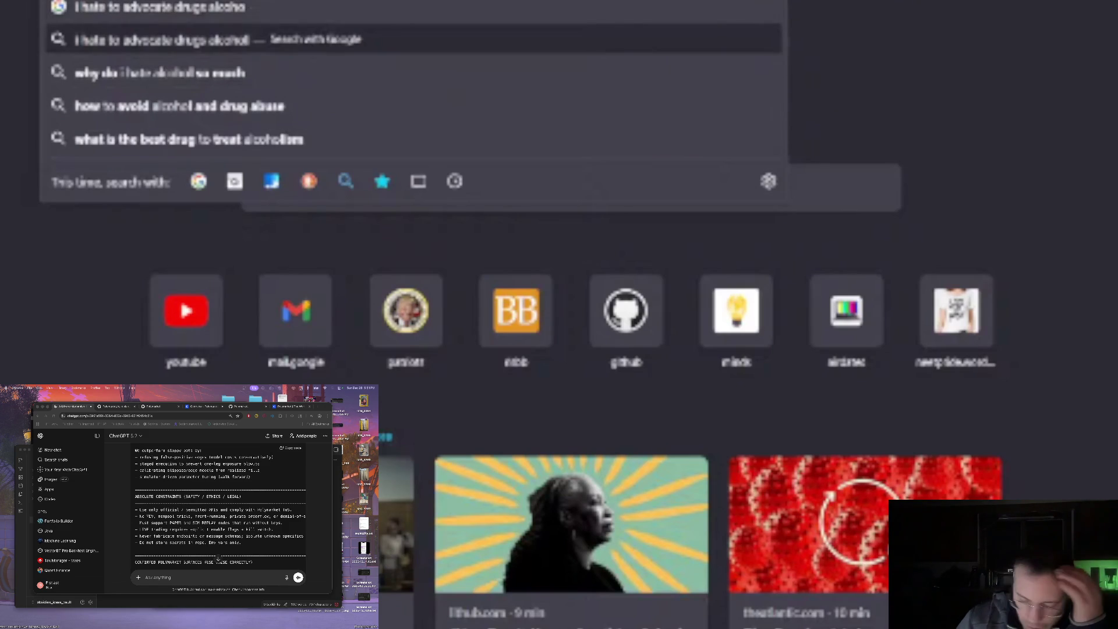
text(l insert)
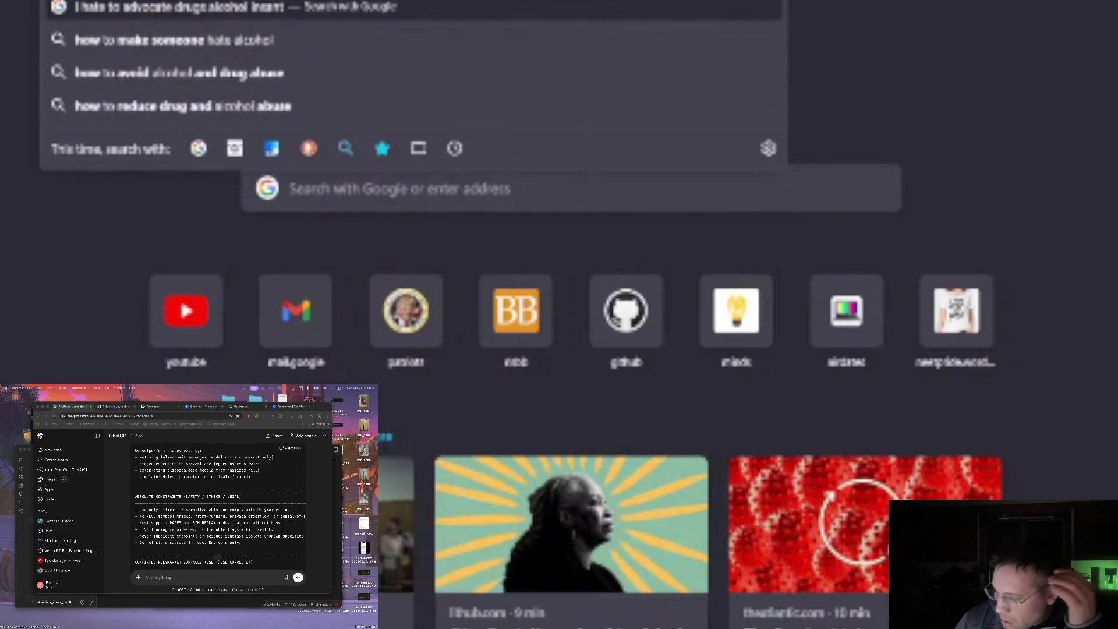
text(y to anyone)
key(Return)
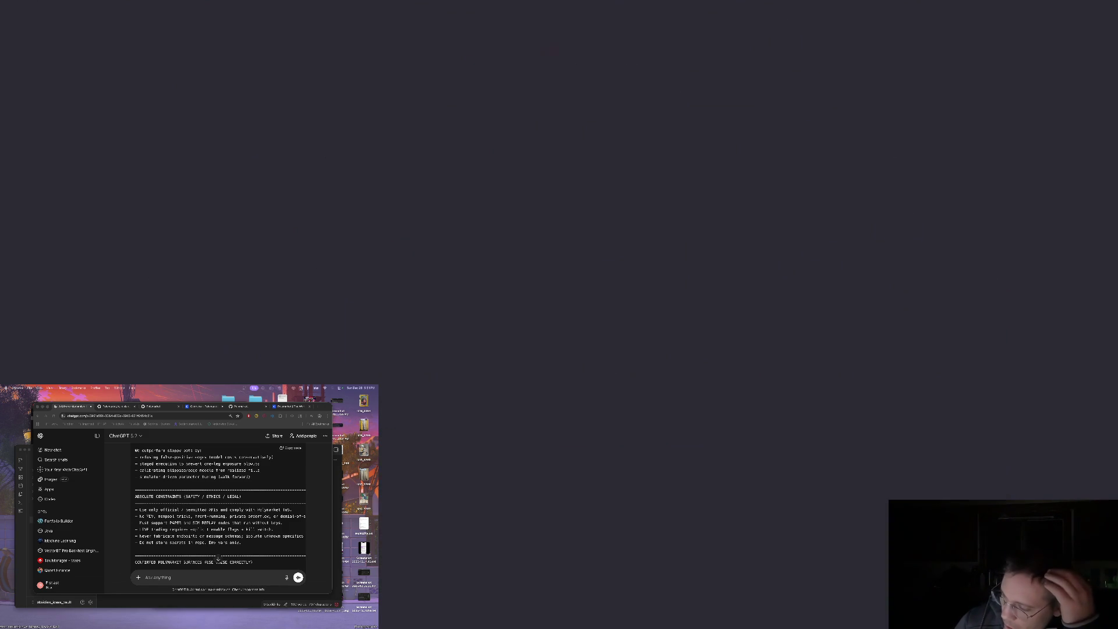
click(431, 232)
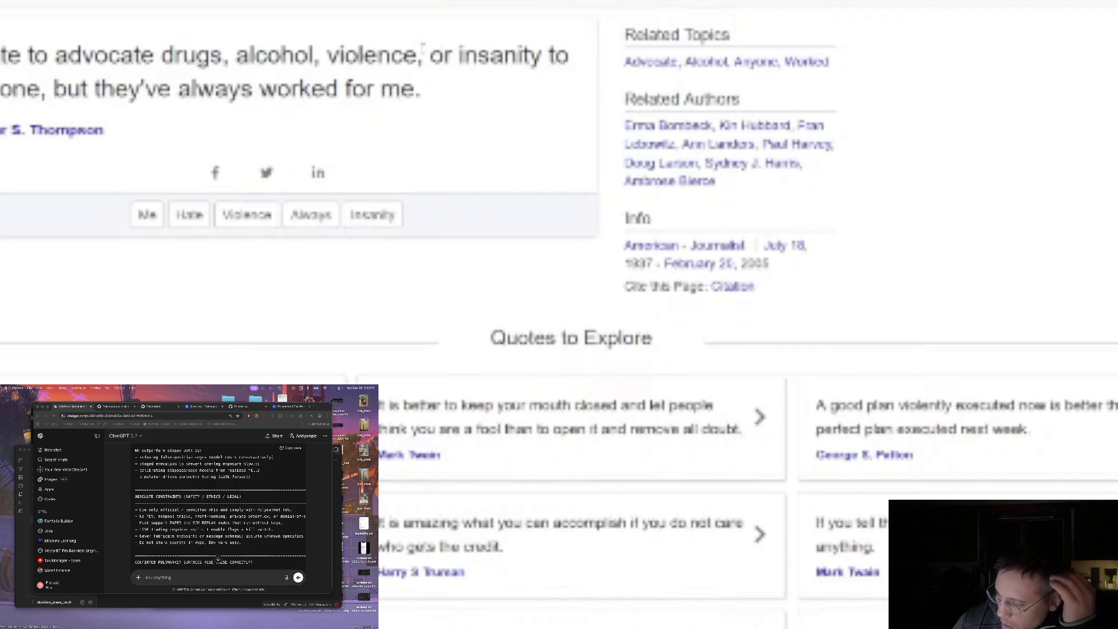
scroll(386, 12, up, 1)
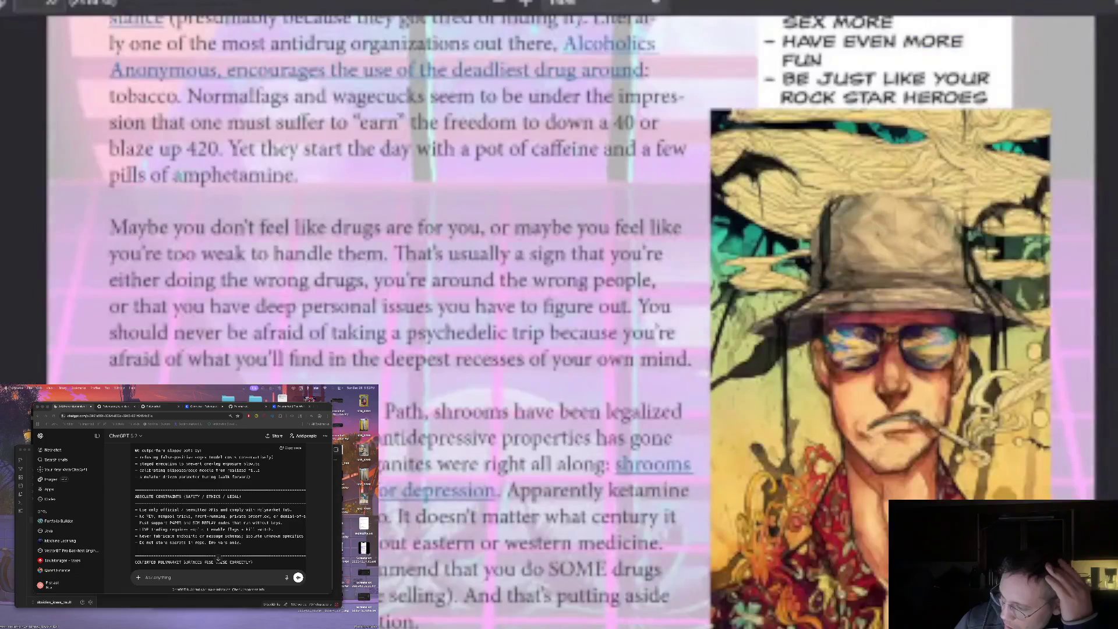